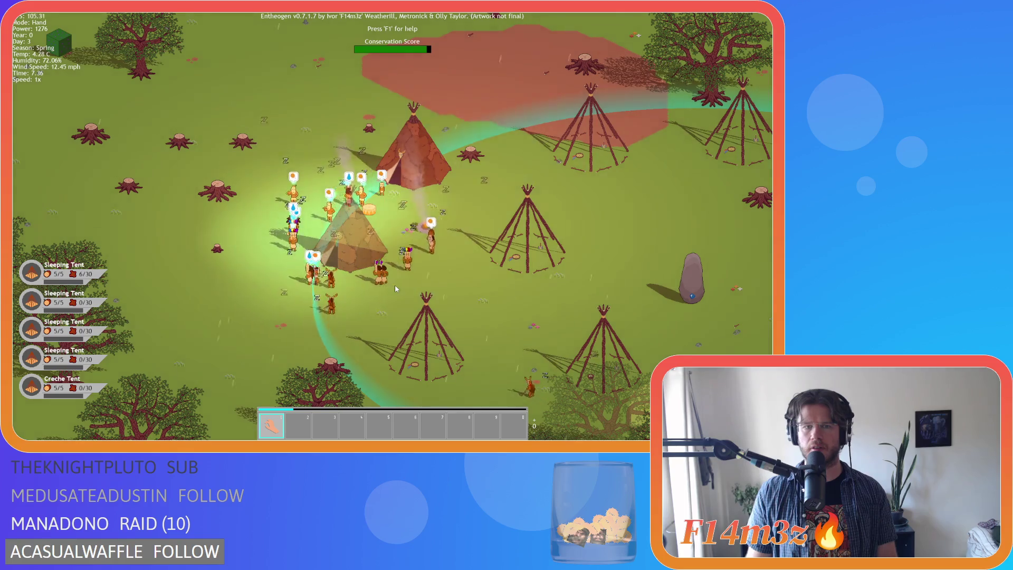
Step: Pan and zoom from the camp out over the river area
key(d)
scroll(395, 286, down, 8)
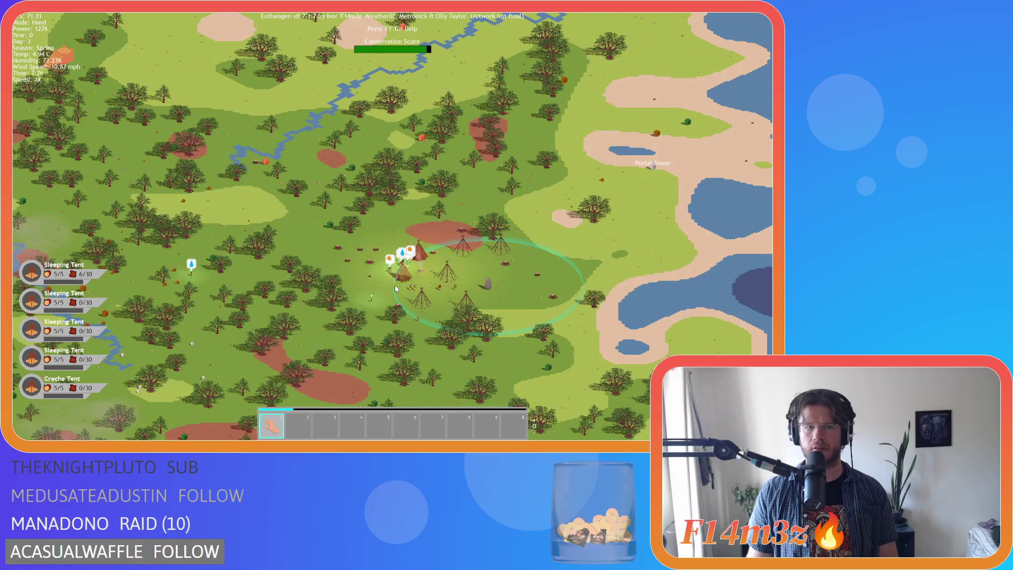
key(a)
scroll(395, 283, up, 8)
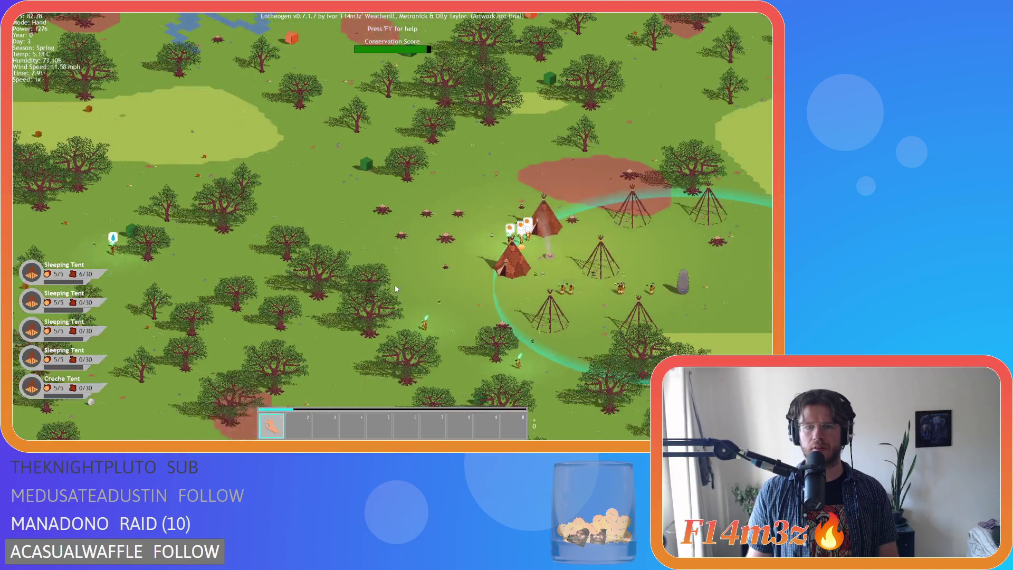
scroll(395, 285, down, 6)
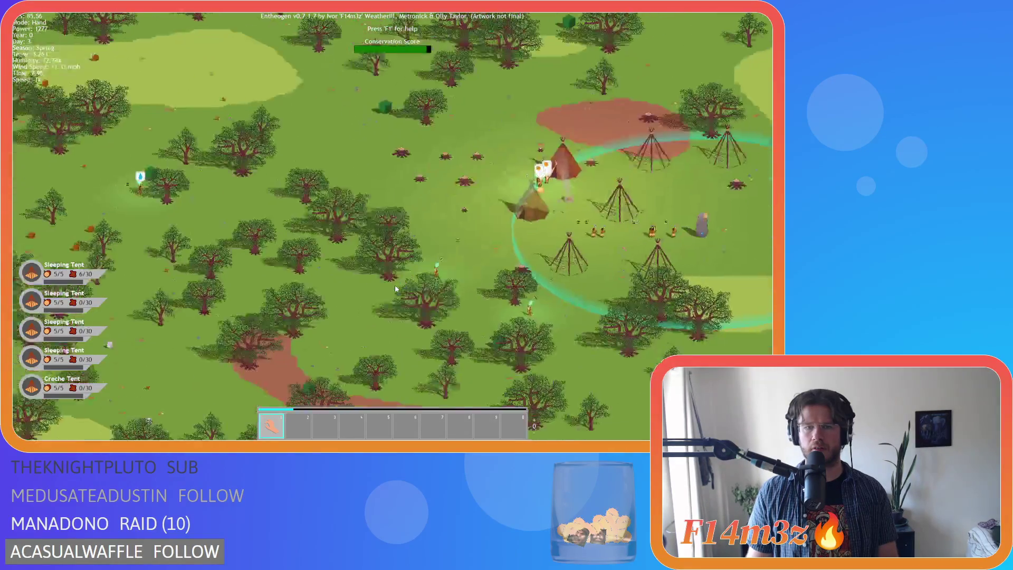
scroll(493, 205, up, 5)
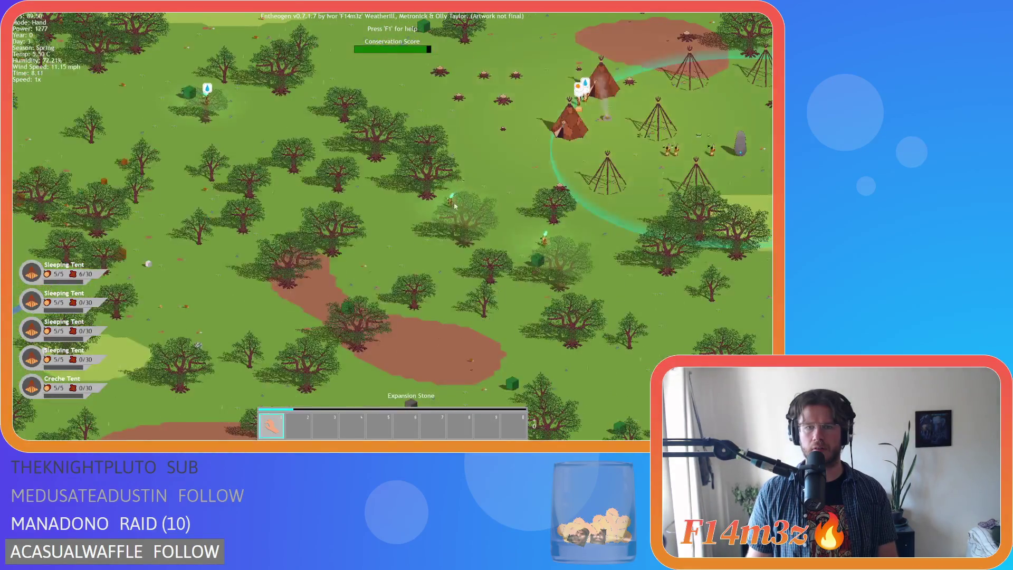
key(a)
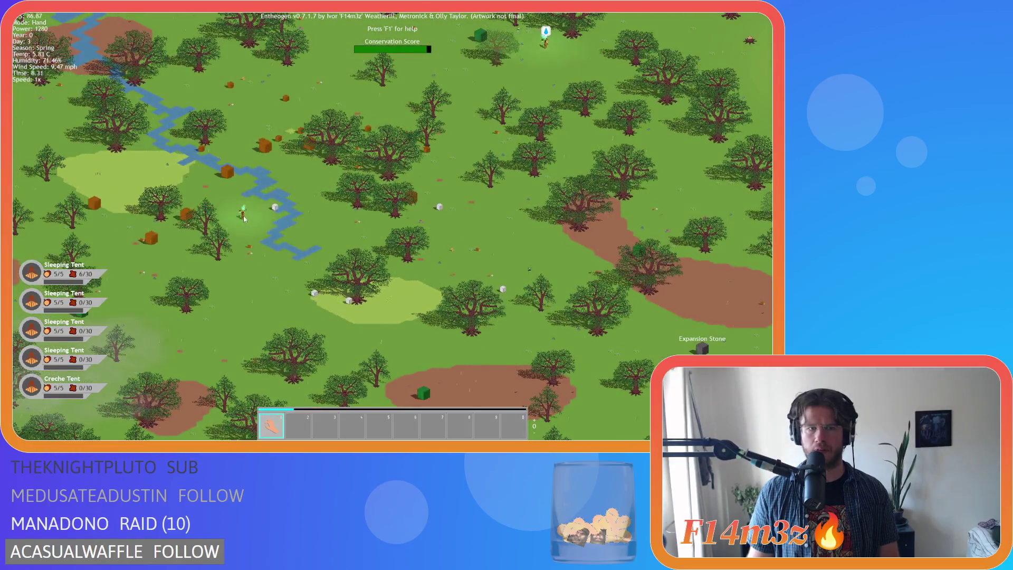
key(d)
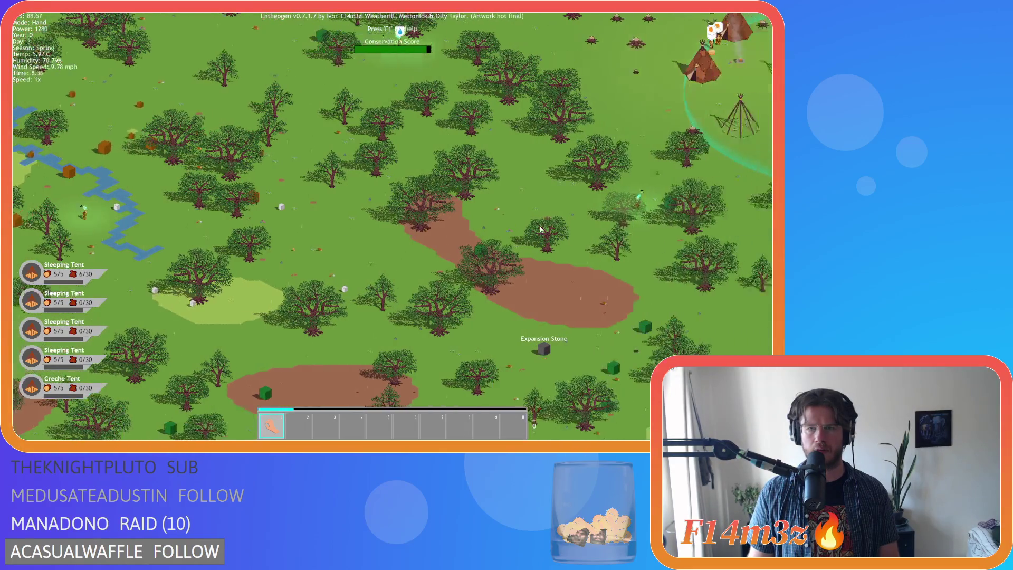
key(a)
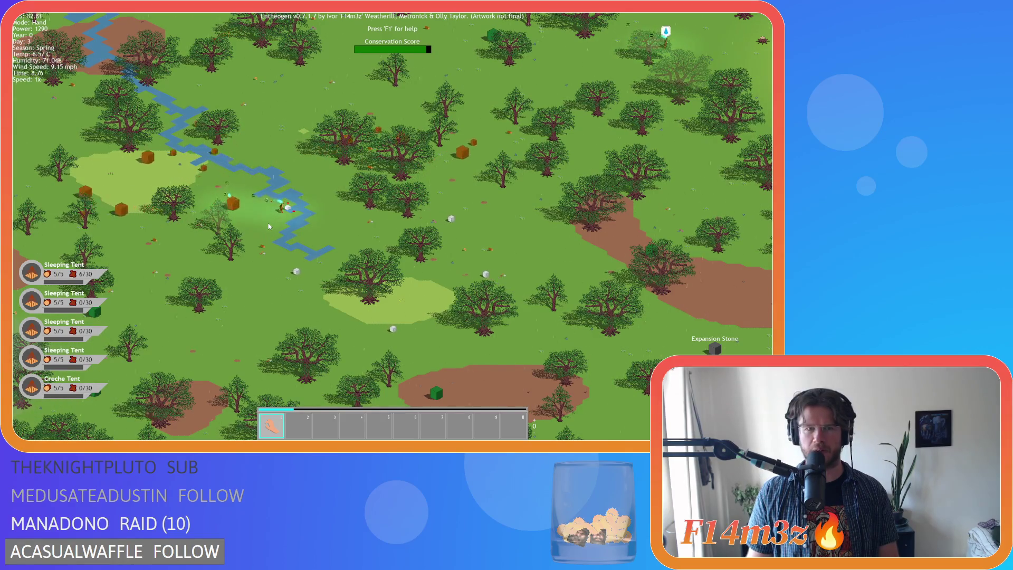
key(d)
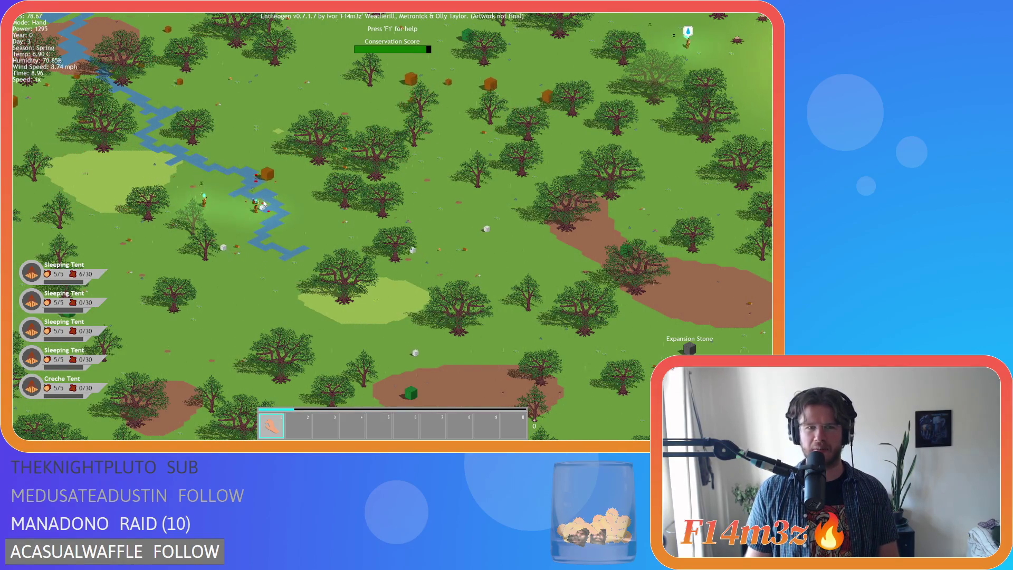
key(w)
scroll(269, 208, up, 3)
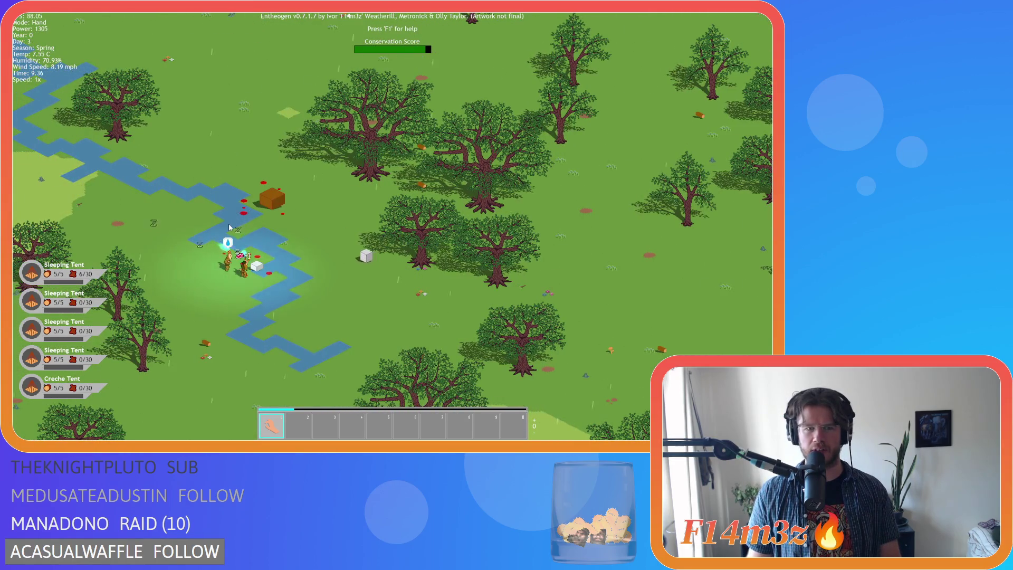
scroll(232, 227, down, 3)
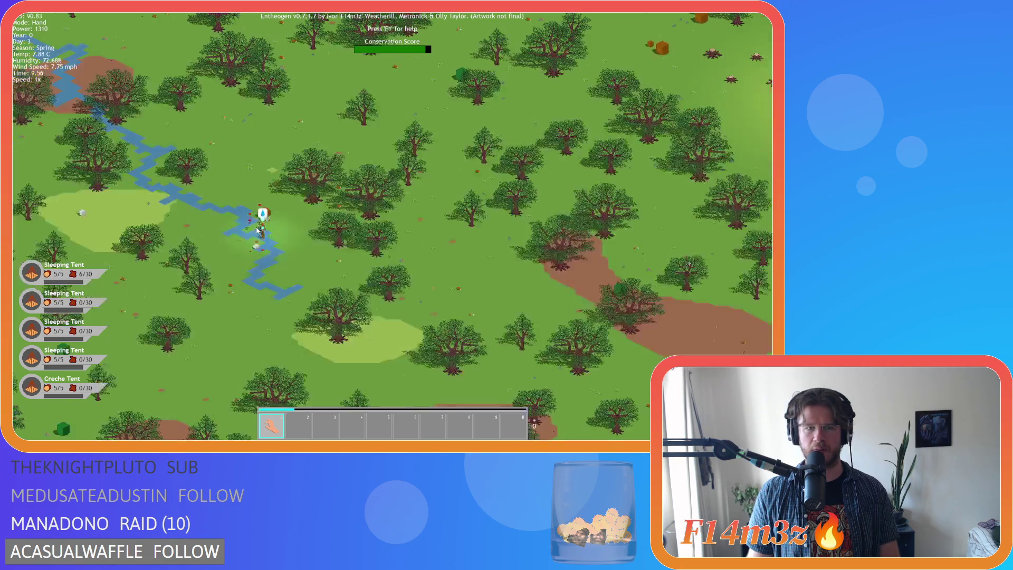
Step: Recentre on the tent camp and pan back and forth across it at several zoom levels
key(d)
key(w)
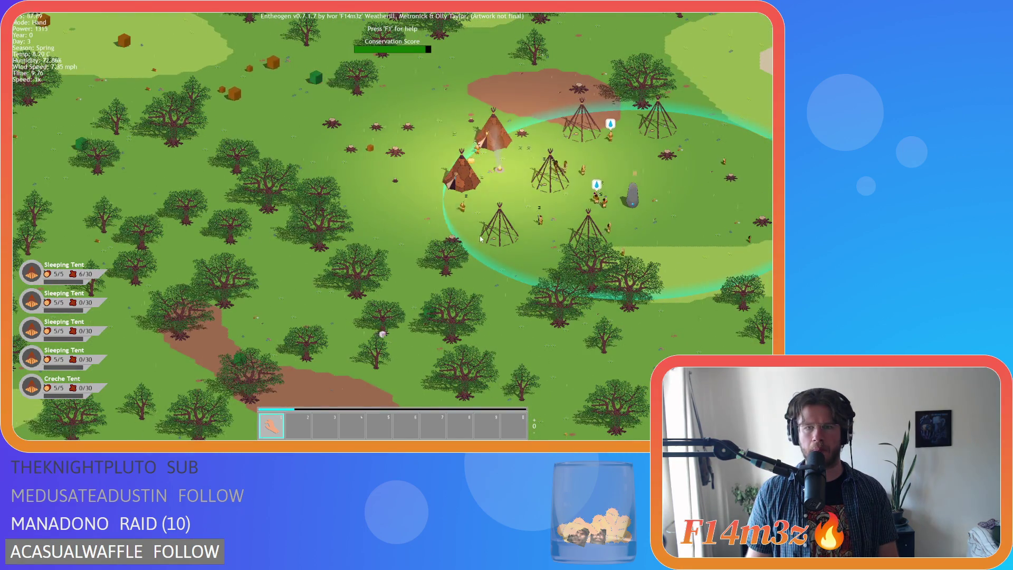
scroll(489, 240, down, 3)
key(a)
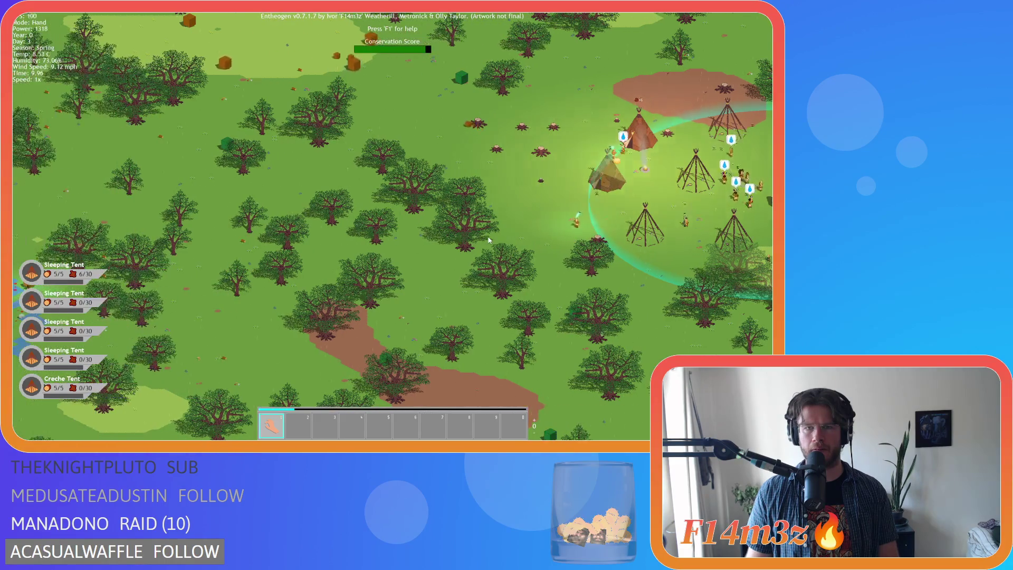
scroll(489, 240, down, 2)
key(d)
key(s)
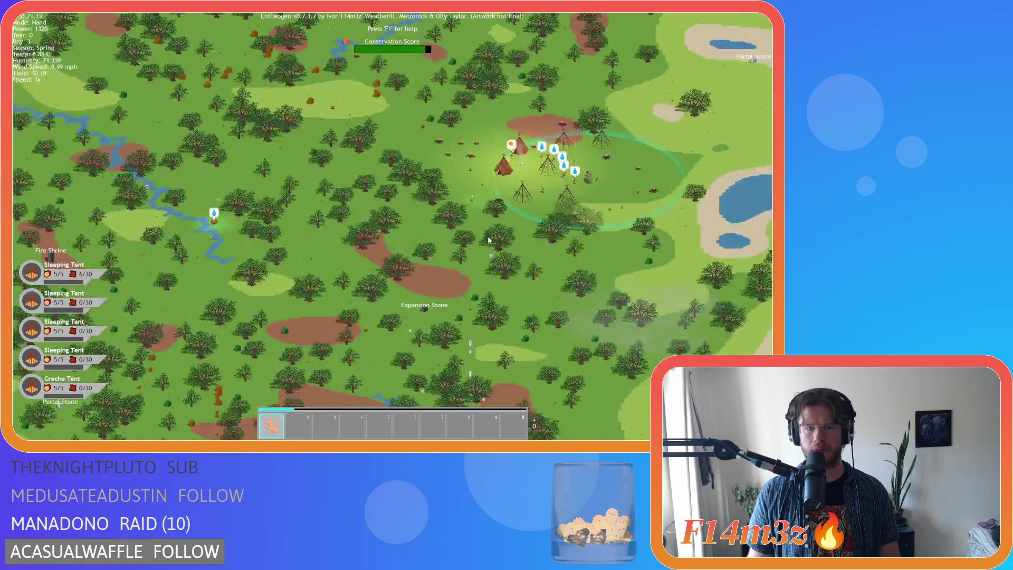
scroll(475, 242, up, 3)
key(w)
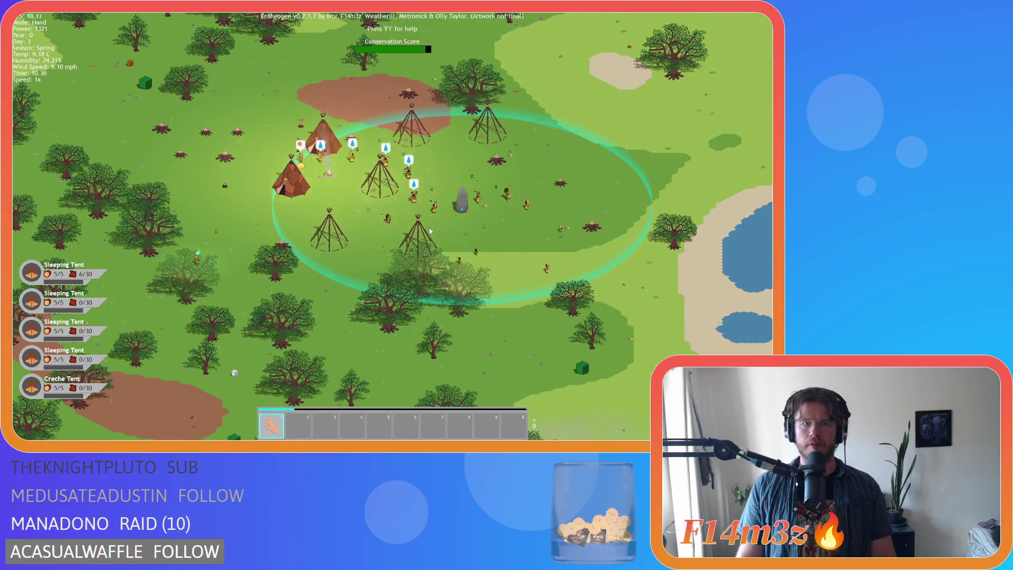
scroll(369, 200, up, 3)
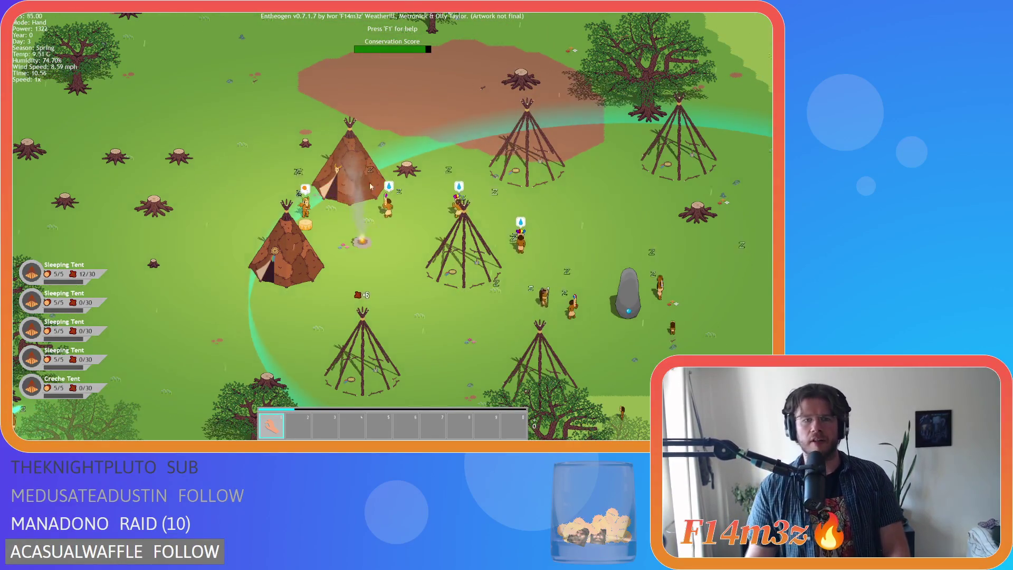
key(a)
key(s)
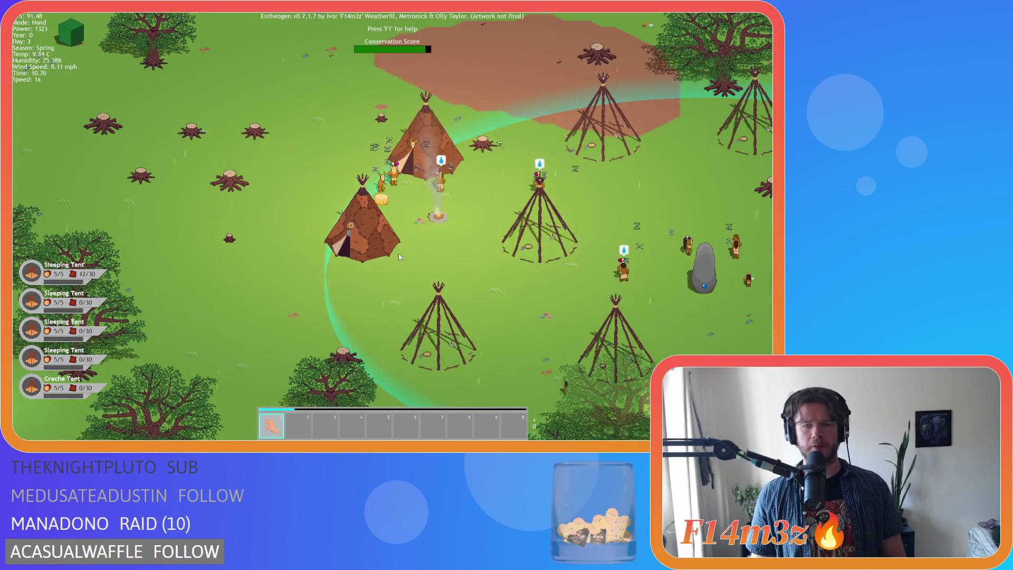
key(d)
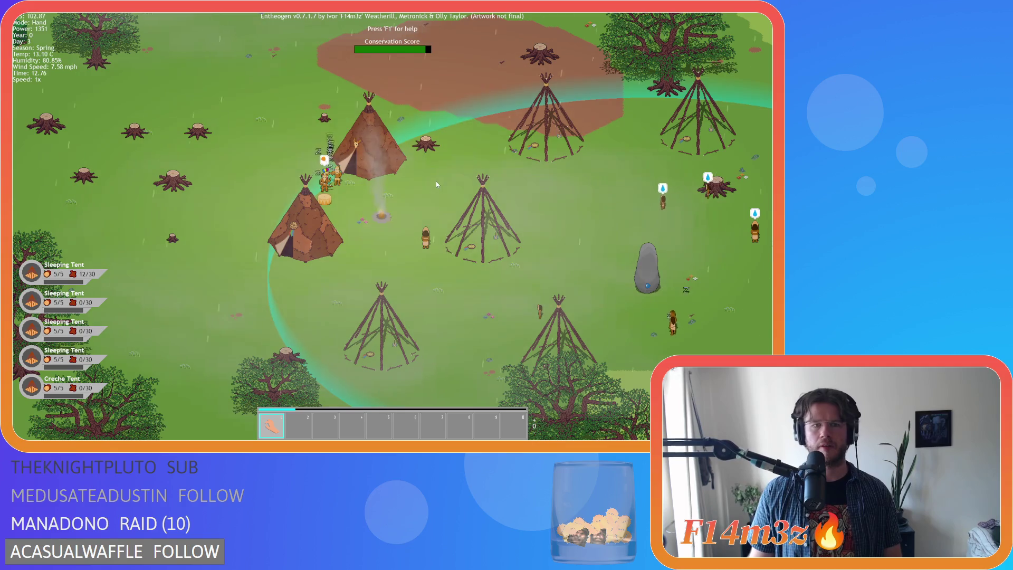
scroll(436, 184, down, 2)
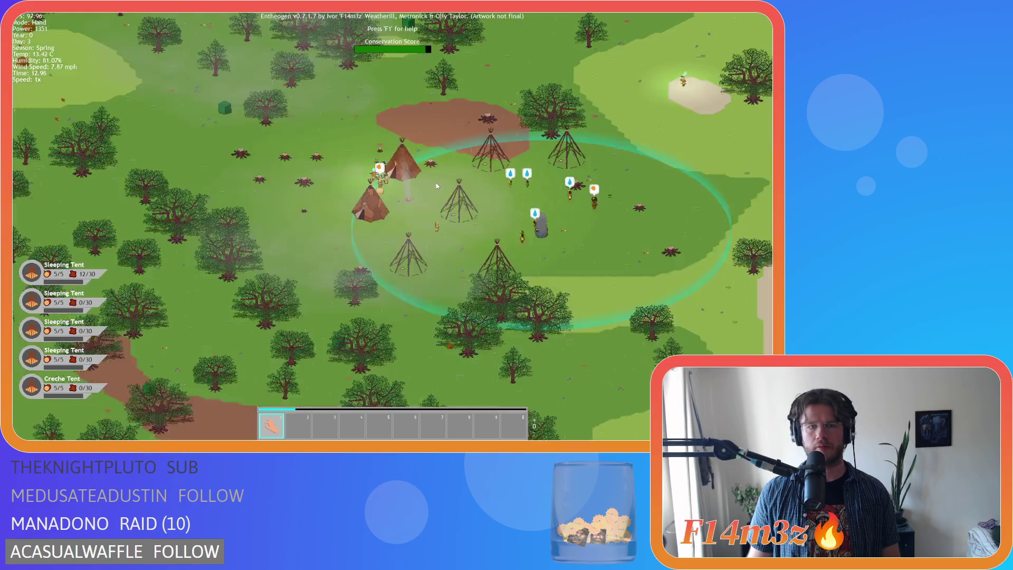
scroll(436, 183, up, 2)
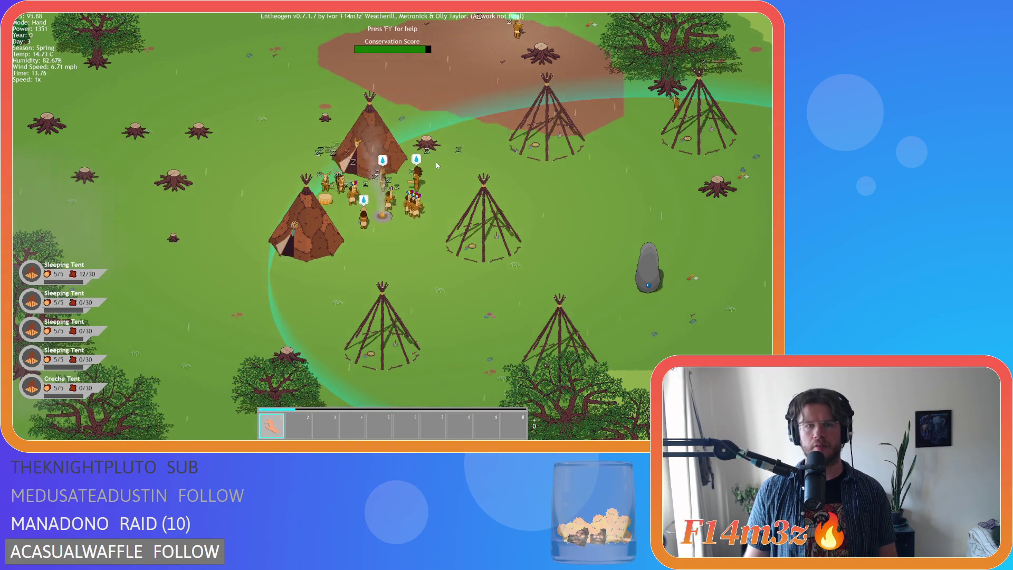
key(d)
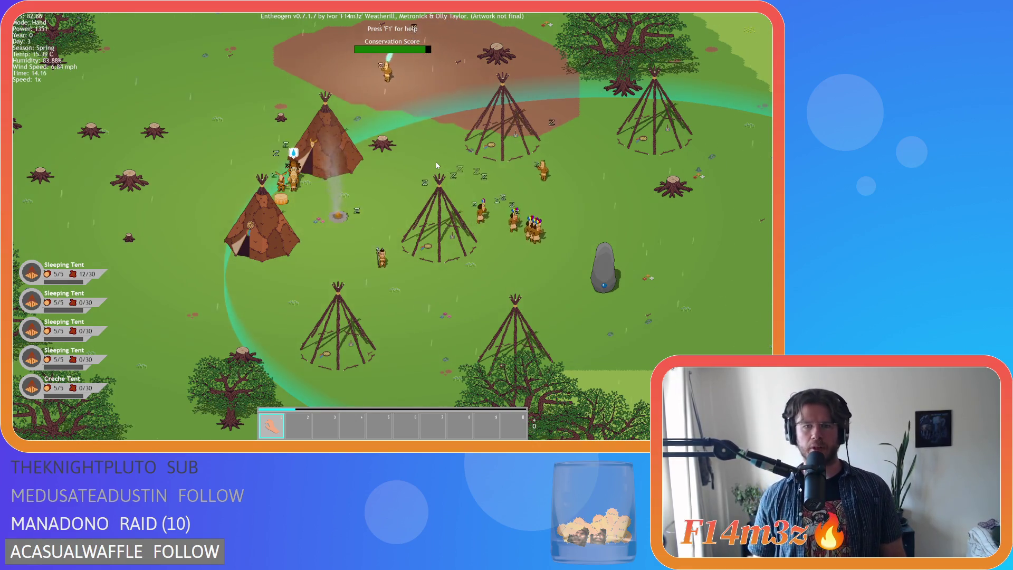
key(s)
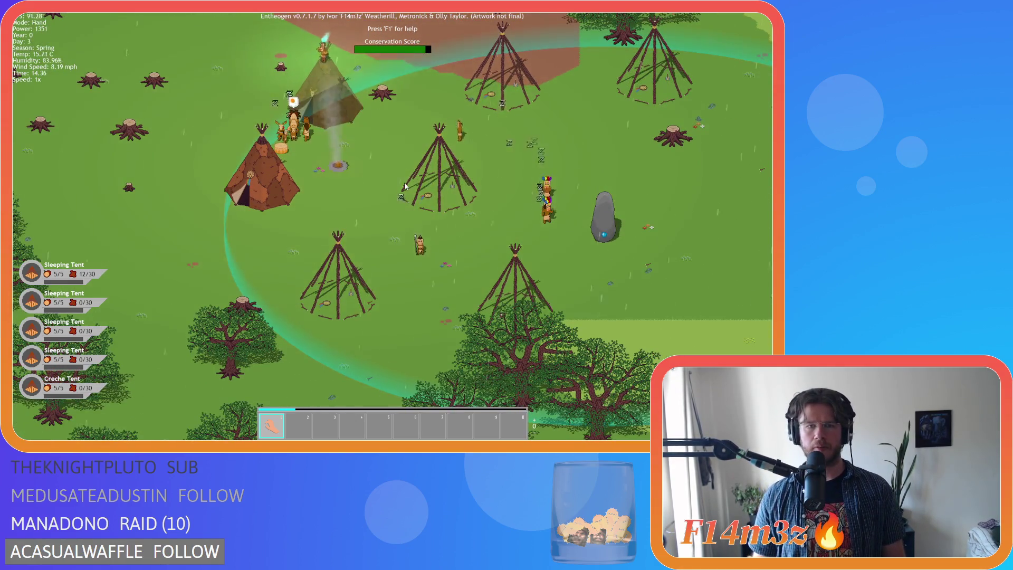
key(w)
key(d)
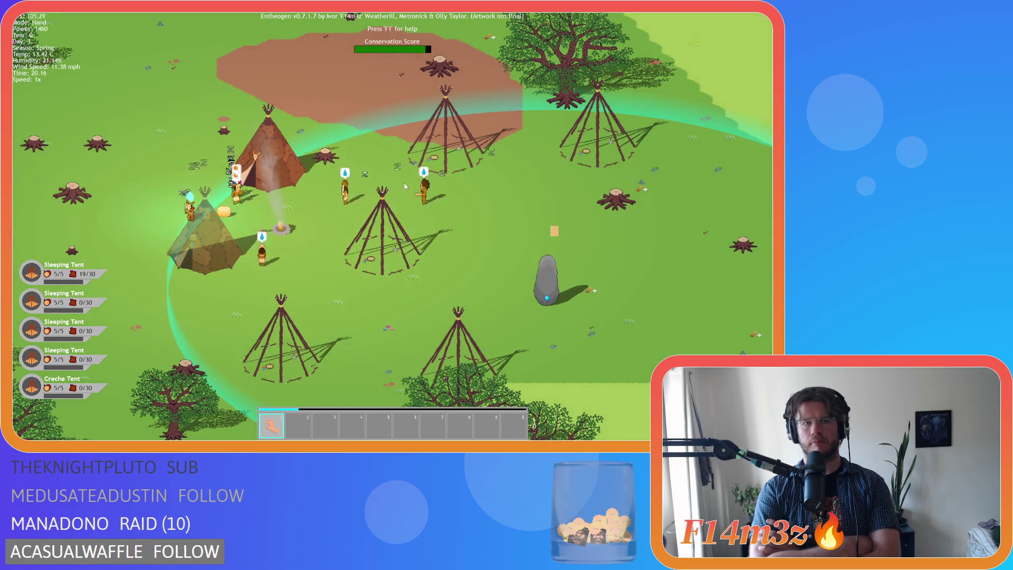
key(a)
key(s)
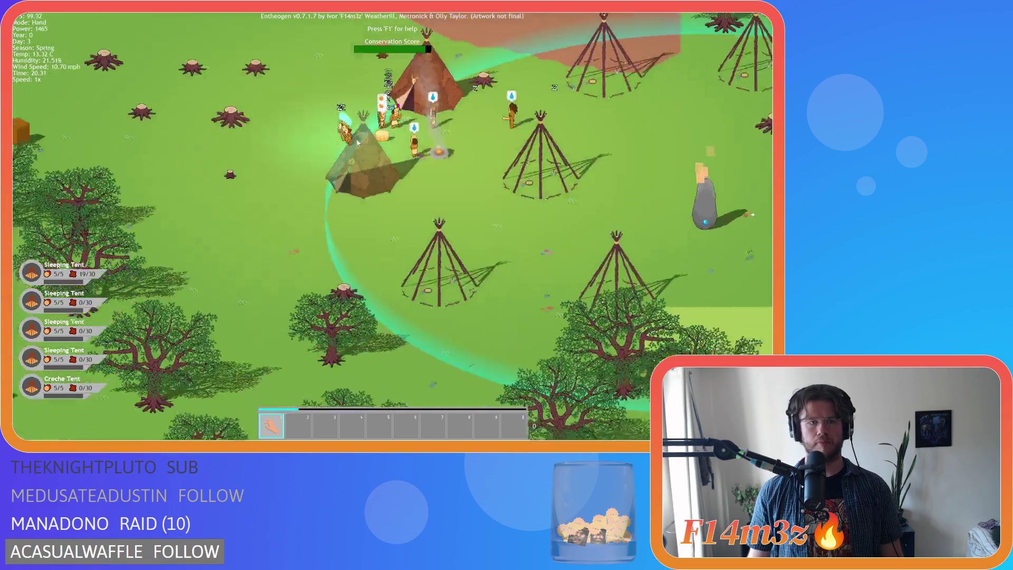
key(w)
key(a)
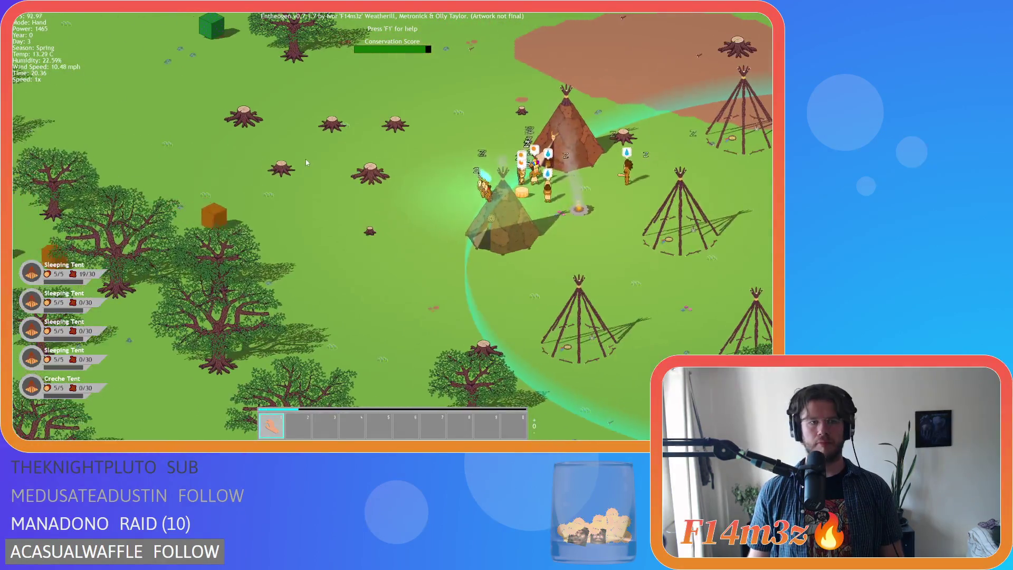
key(d)
key(s)
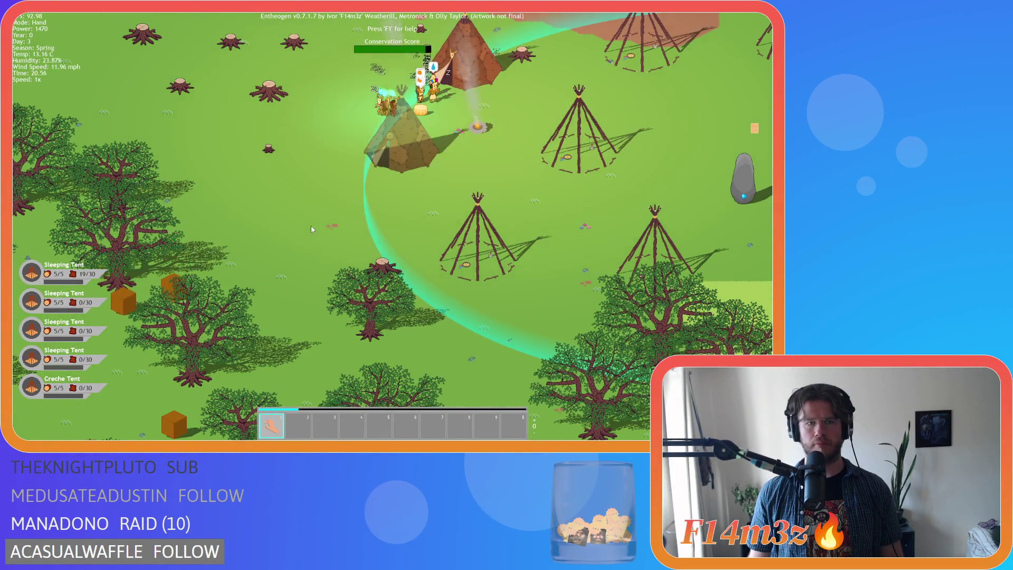
Step: Pan into the forest beside the camp and check the Sleeping Tent's camp and tribe details
key(a)
key(s)
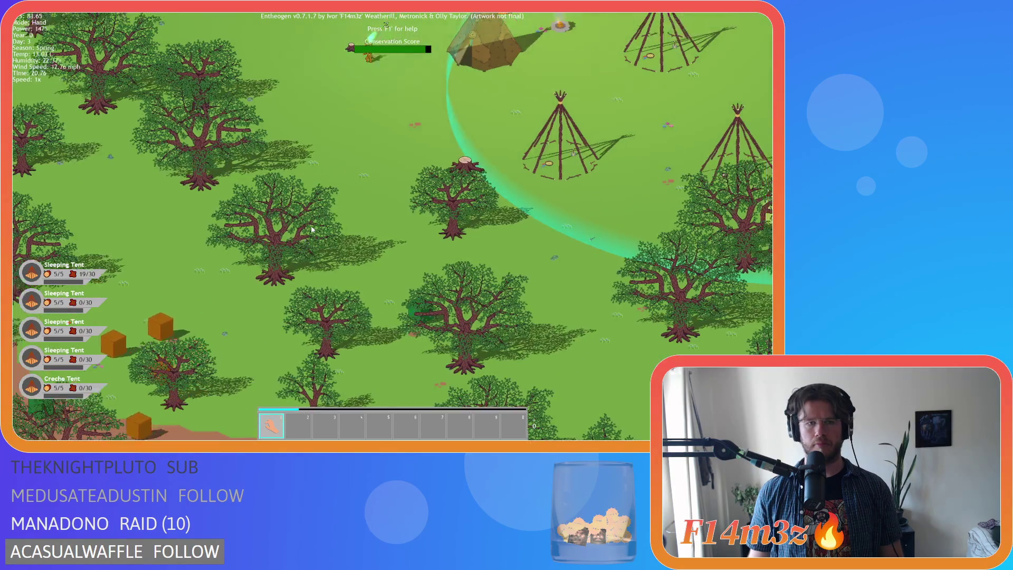
scroll(312, 228, down, 5)
scroll(312, 228, up, 3)
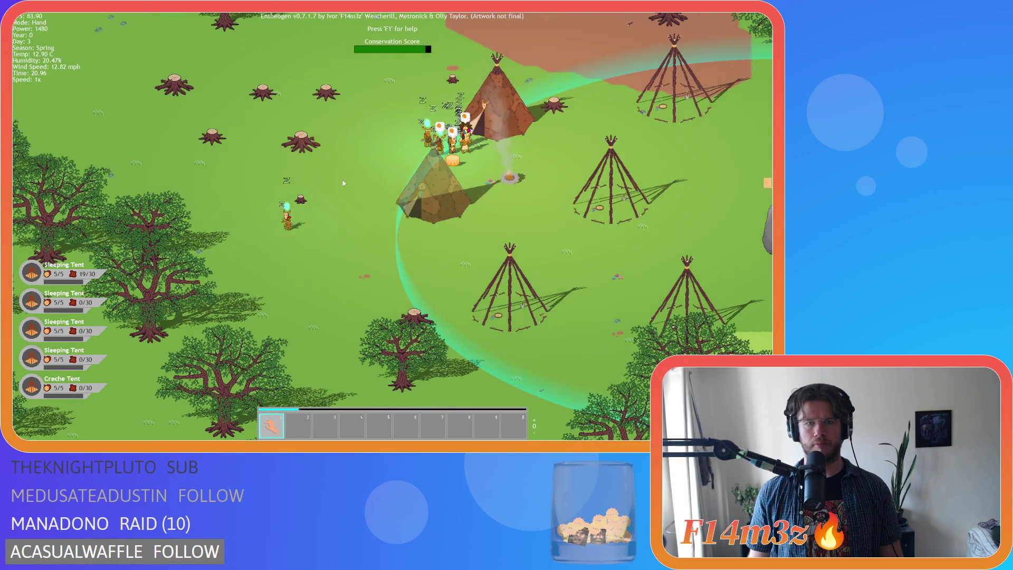
click(425, 140)
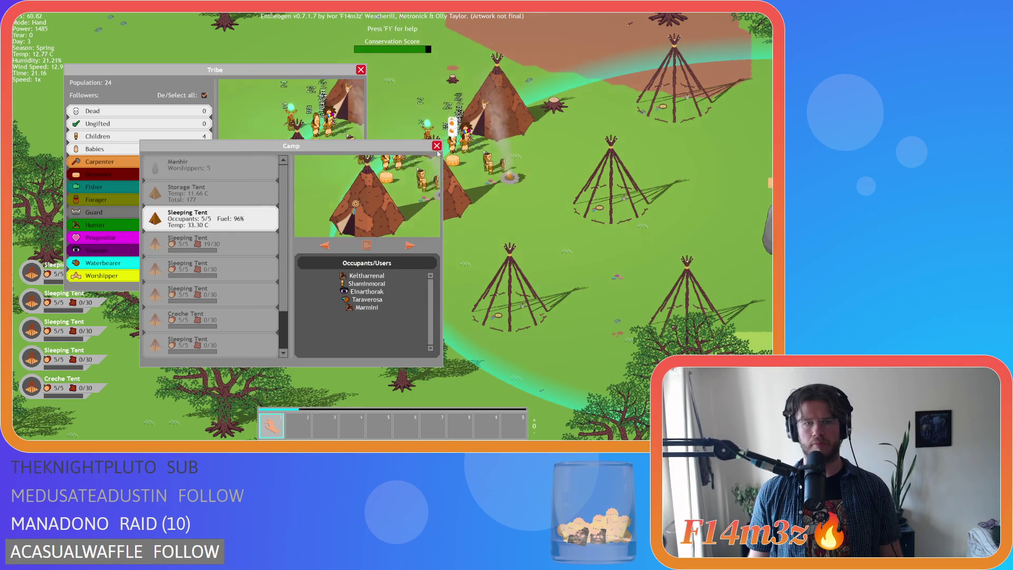
click(435, 148)
scroll(429, 153, down, 8)
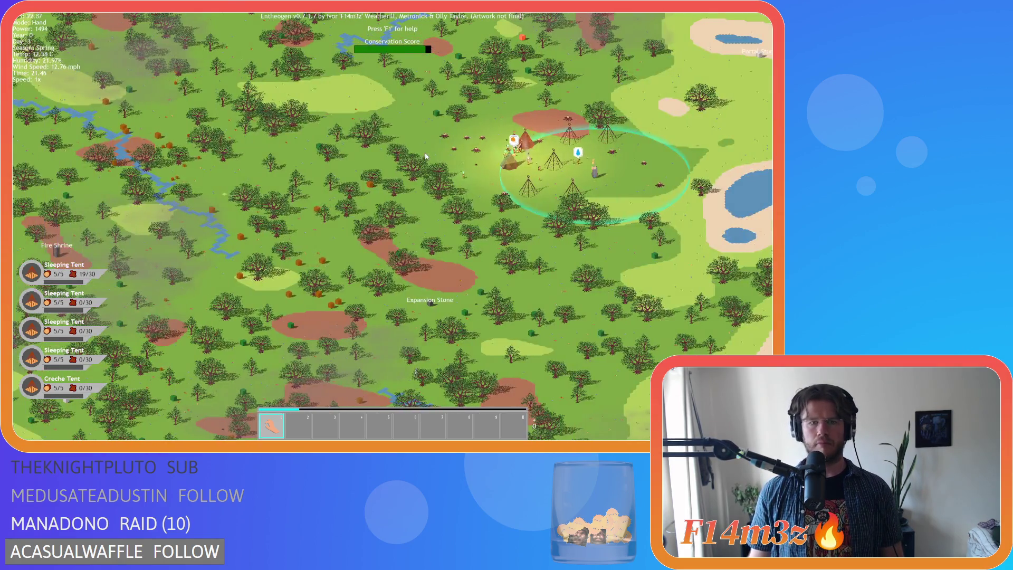
scroll(426, 156, up, 4)
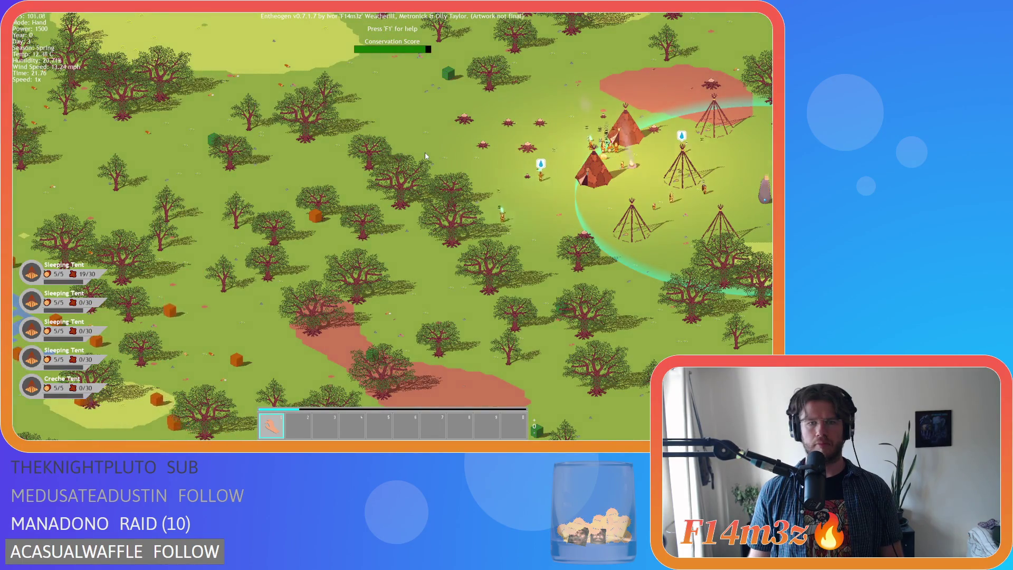
scroll(425, 156, up, 3)
Step: Pan around the tents with WASD while zooming in and out to inspect them
key(s)
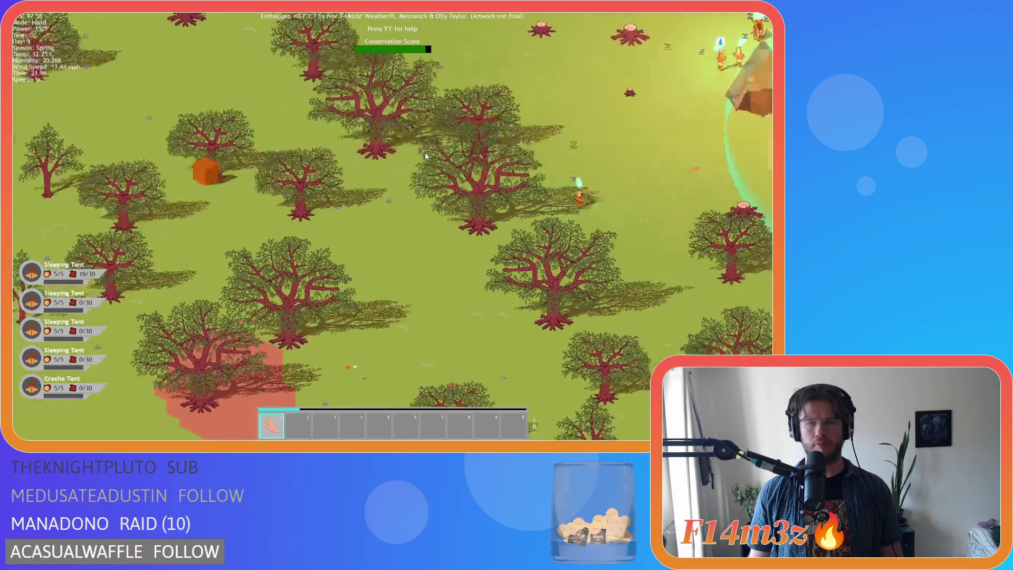
scroll(425, 156, down, 3)
scroll(425, 157, down, 3)
scroll(419, 158, up, 3)
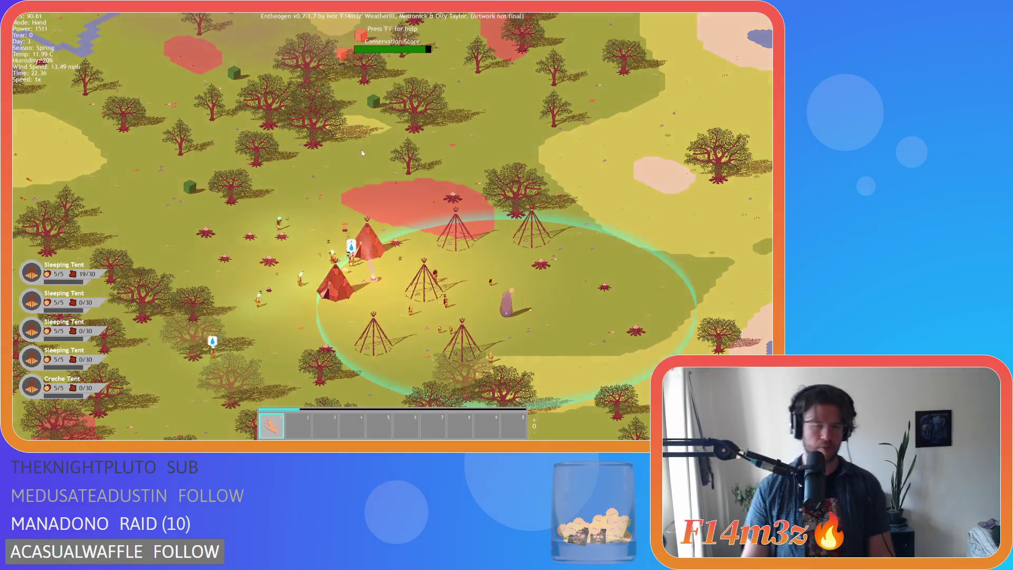
scroll(321, 198, up, 3)
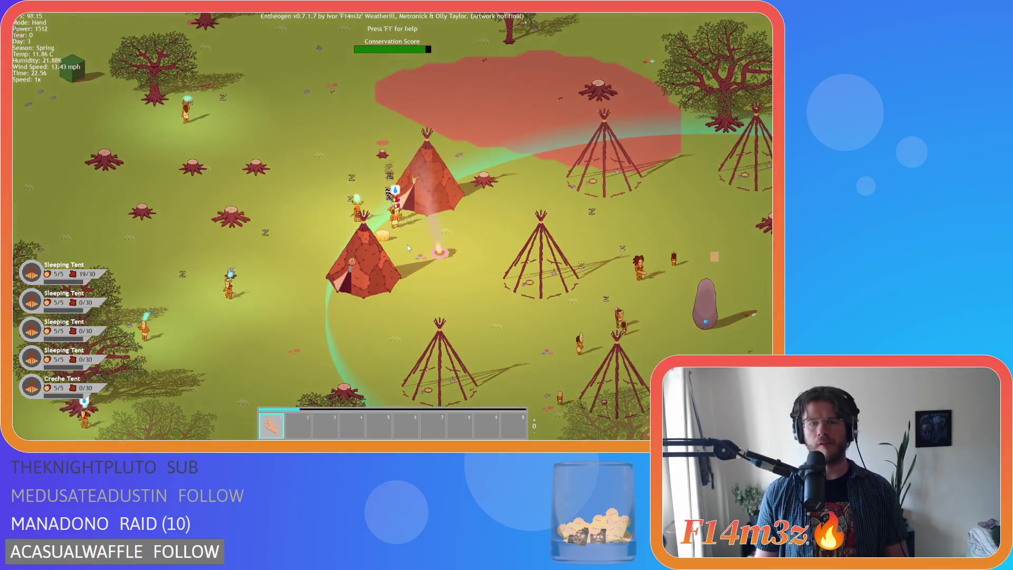
key(a)
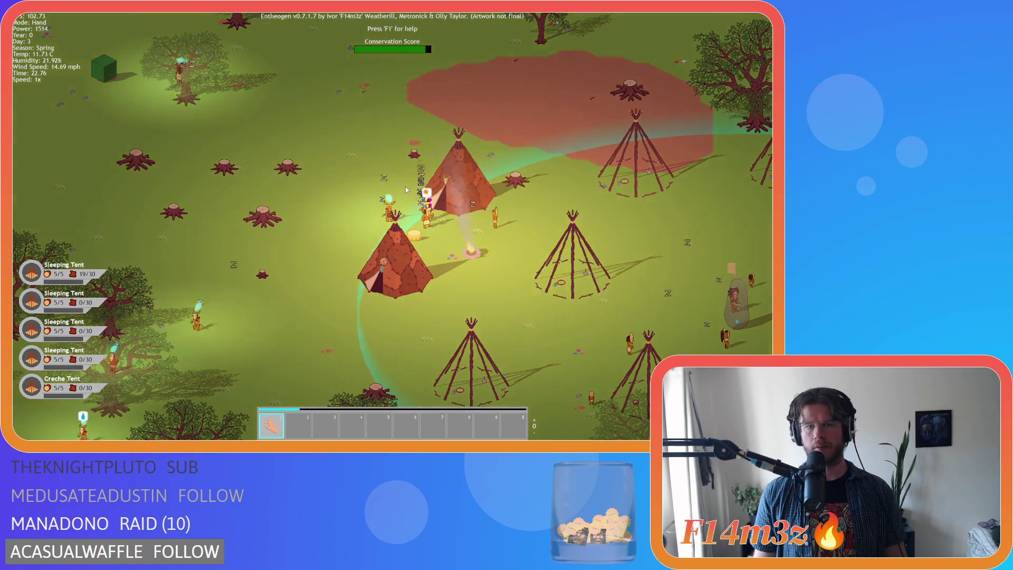
key(d)
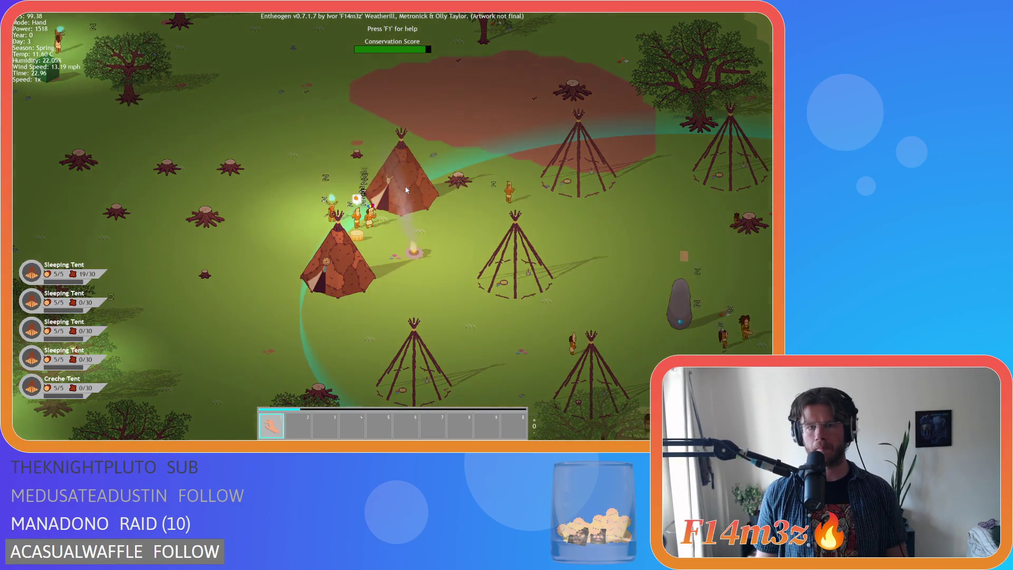
key(s)
key(d)
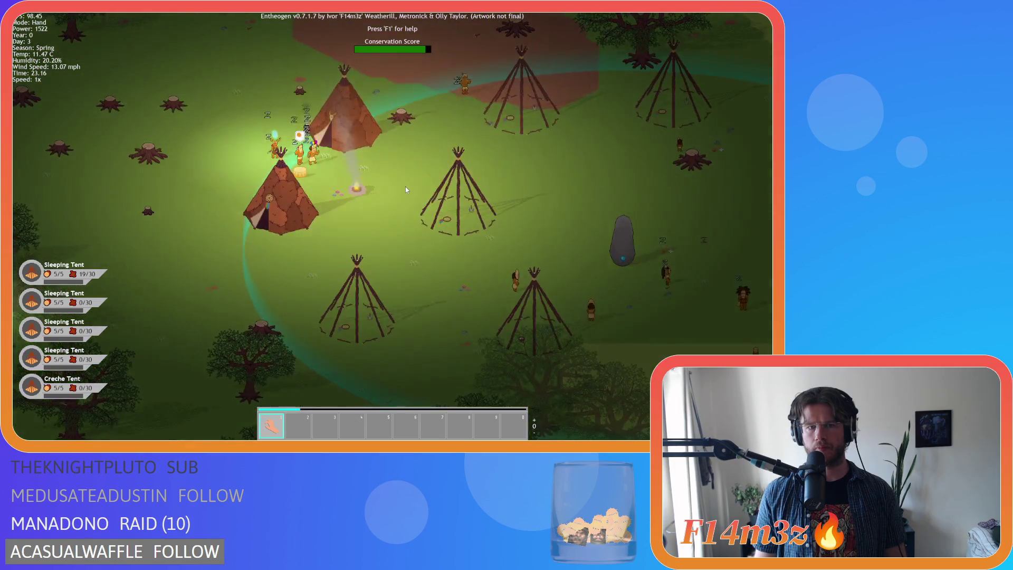
key(w)
key(a)
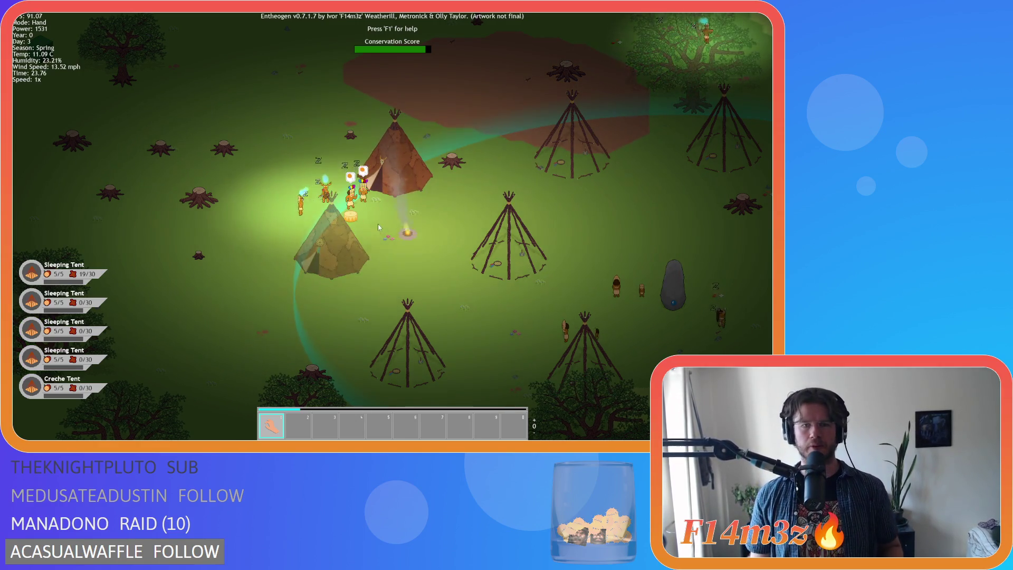
key(w)
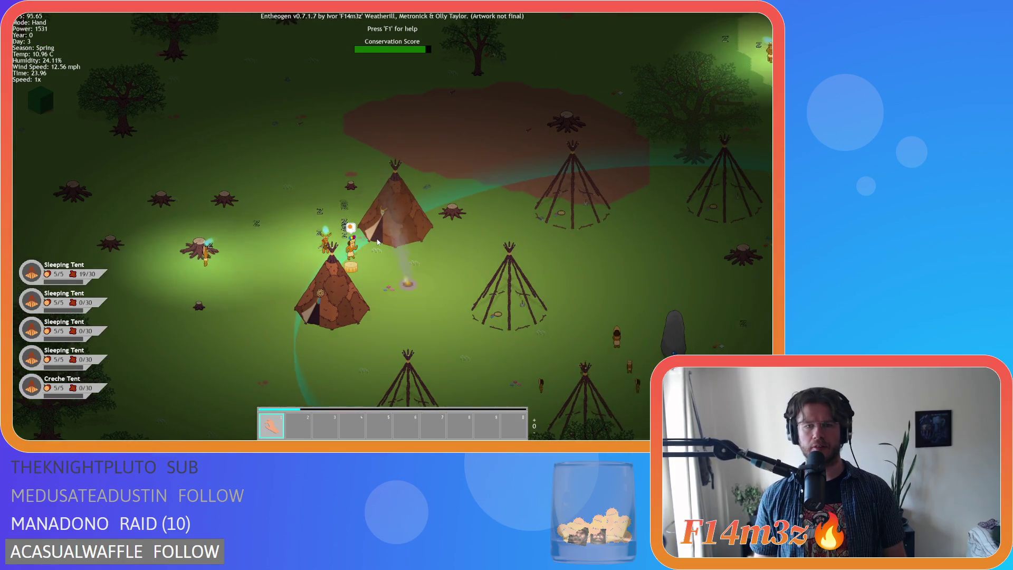
key(w)
key(d)
key(s)
key(a)
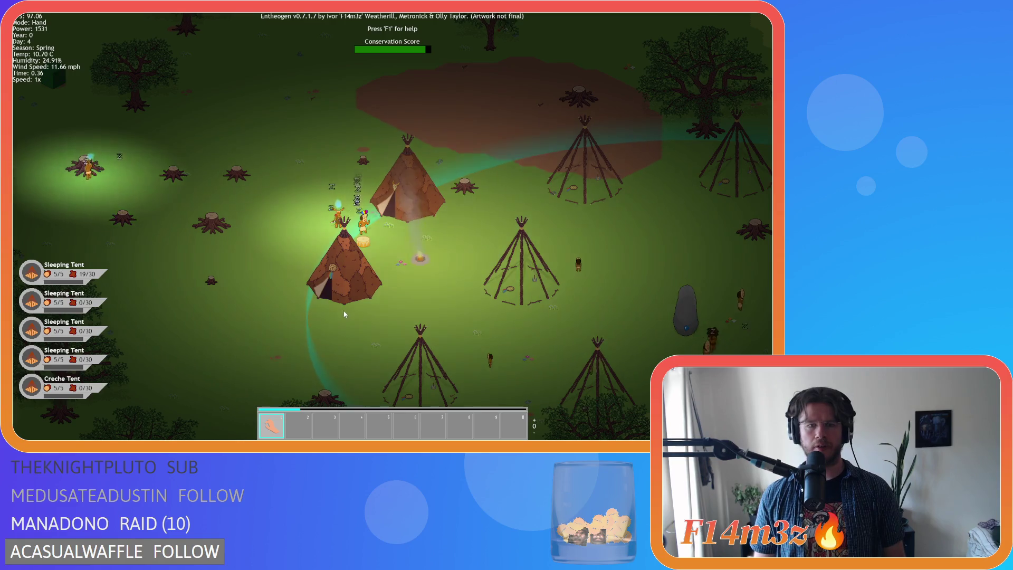
scroll(345, 314, up, 3)
scroll(345, 314, down, 3)
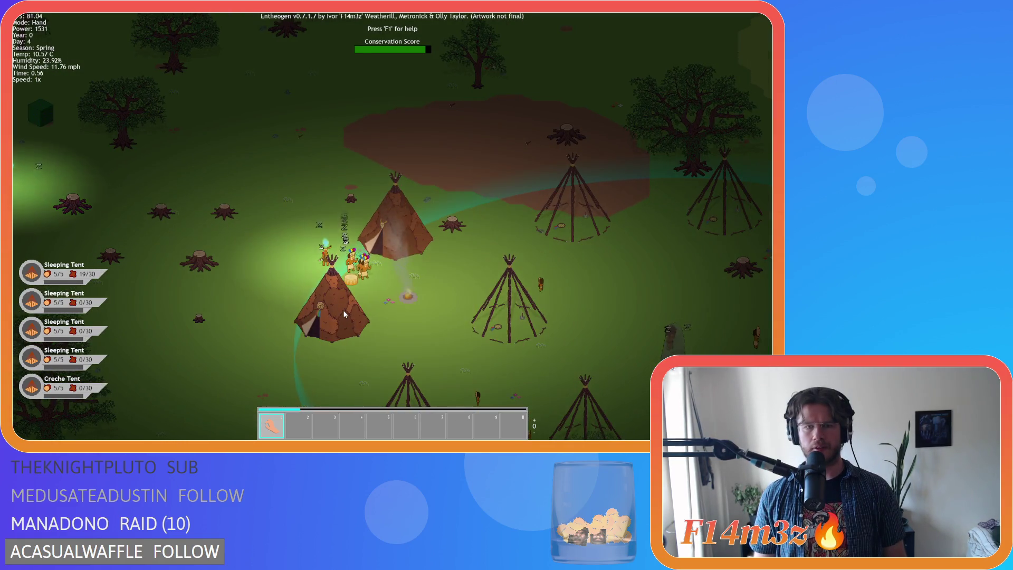
scroll(343, 309, up, 3)
scroll(343, 309, down, 3)
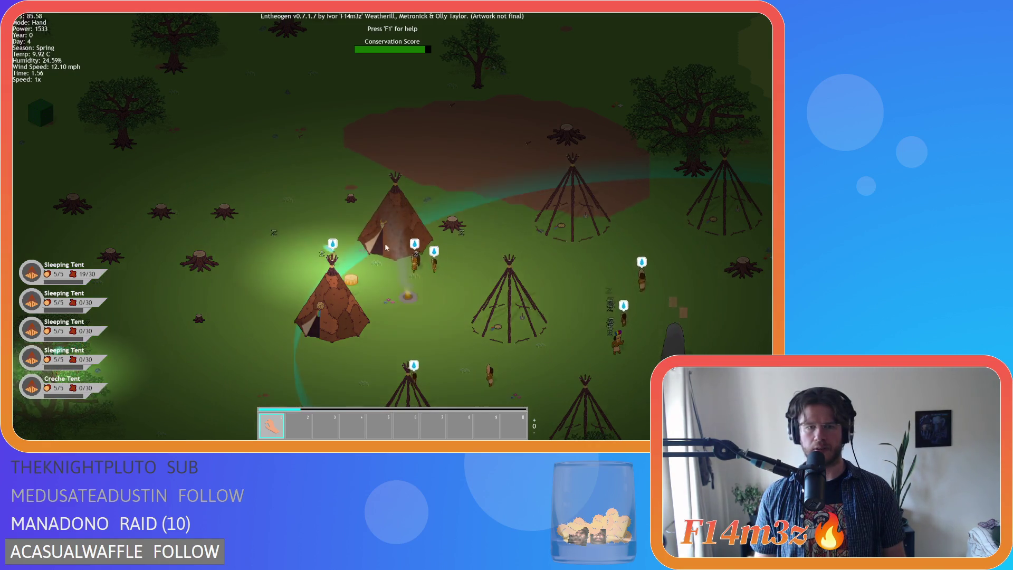
scroll(382, 233, up, 5)
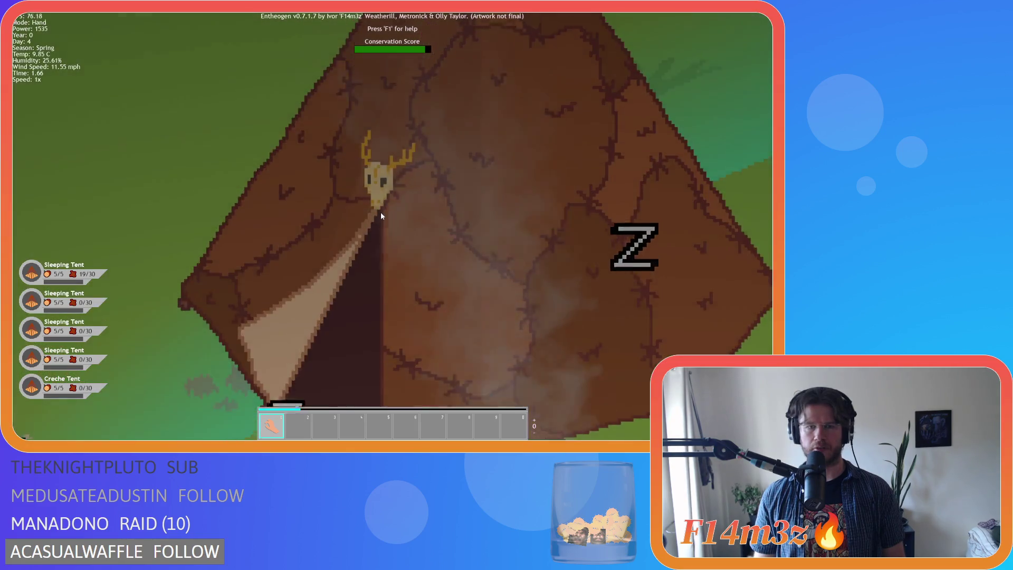
scroll(382, 227, down, 2)
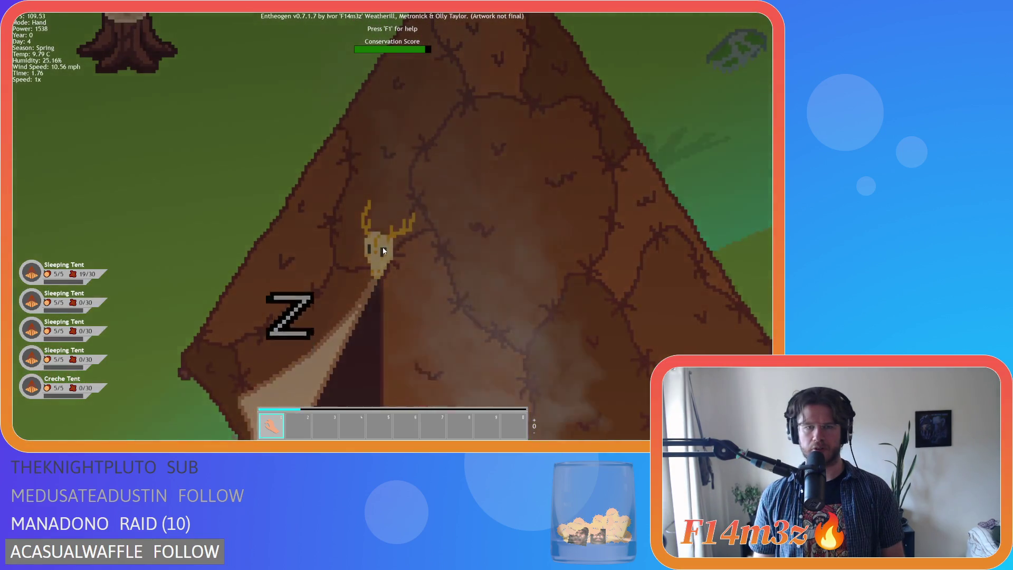
scroll(388, 251, down, 3)
scroll(403, 272, up, 1)
scroll(414, 294, down, 6)
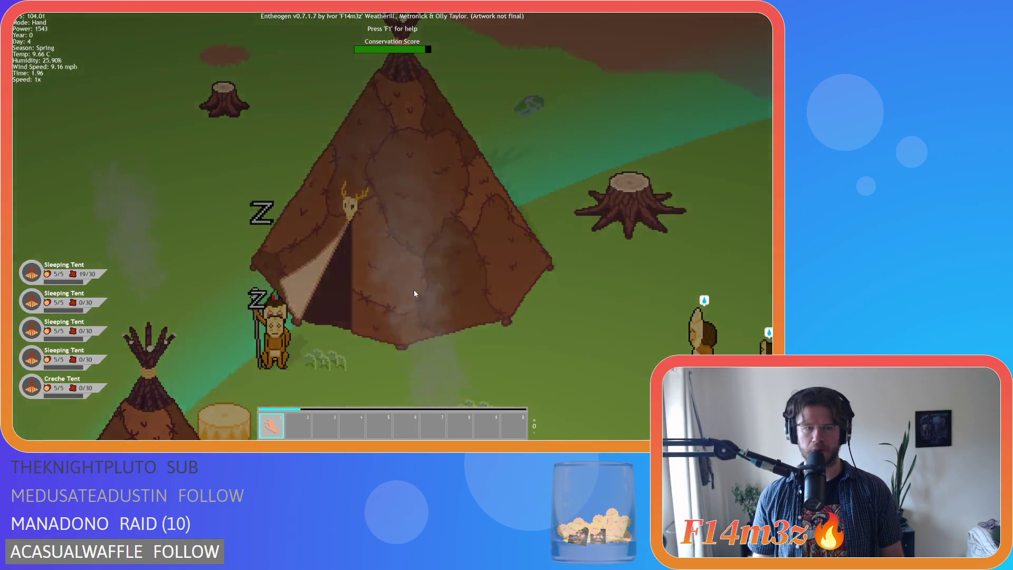
scroll(415, 291, up, 5)
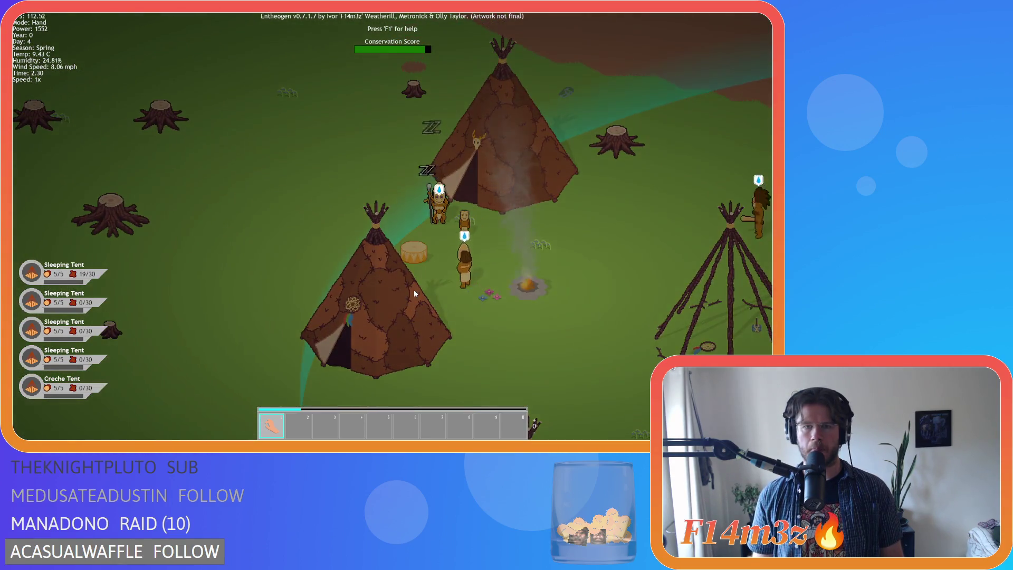
scroll(415, 293, up, 5)
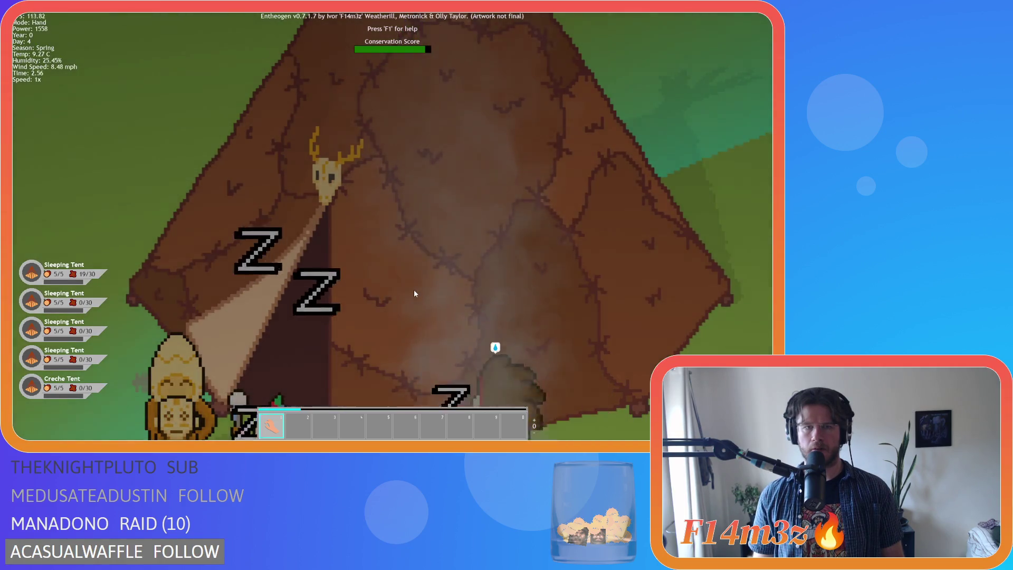
scroll(415, 294, down, 2)
scroll(413, 293, down, 5)
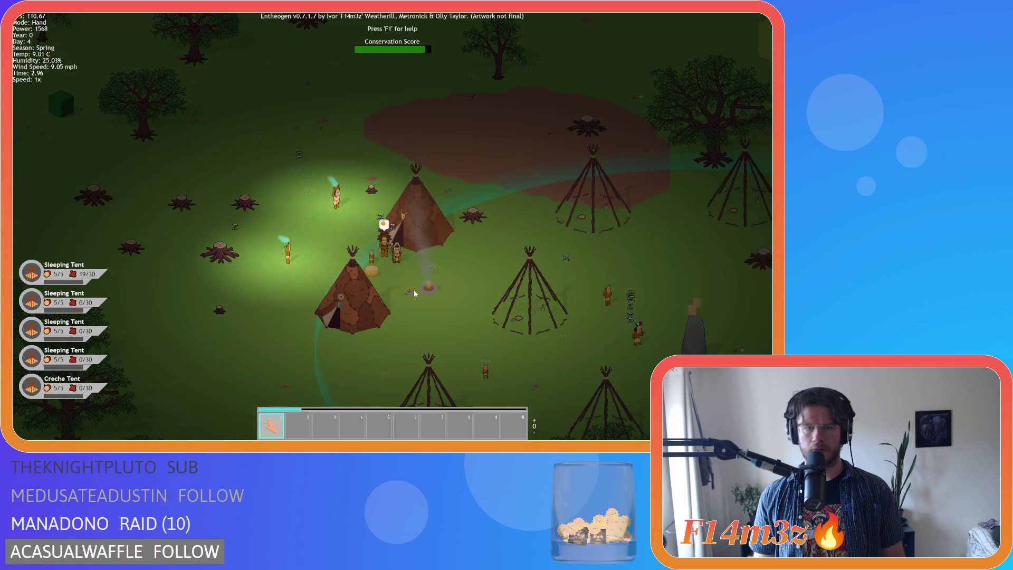
Step: Nudge the camp view down-right and back up-left with the arrow keys
key(Down)
key(Right)
key(Right)
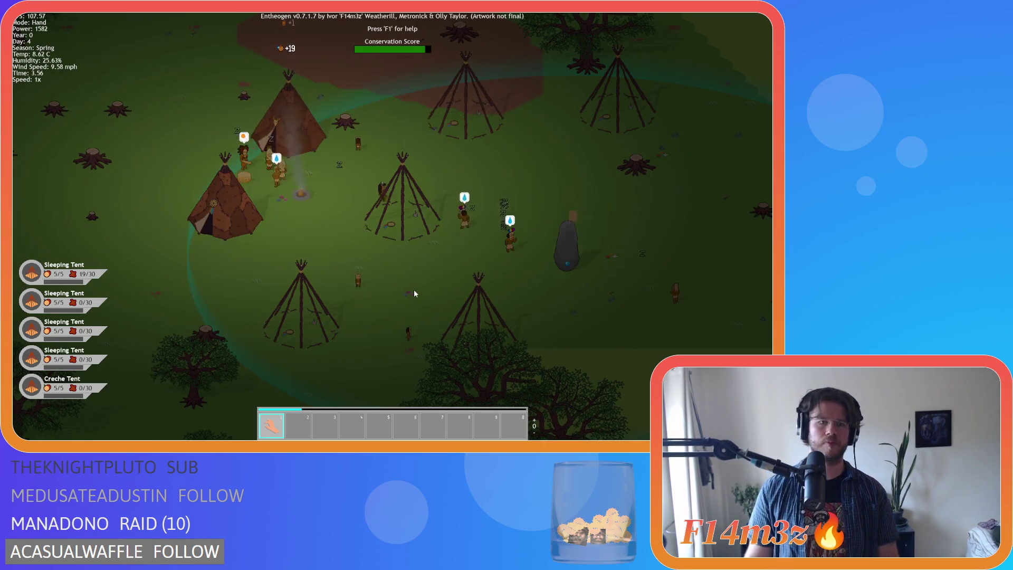
key(Up)
key(Left)
key(Down)
key(Right)
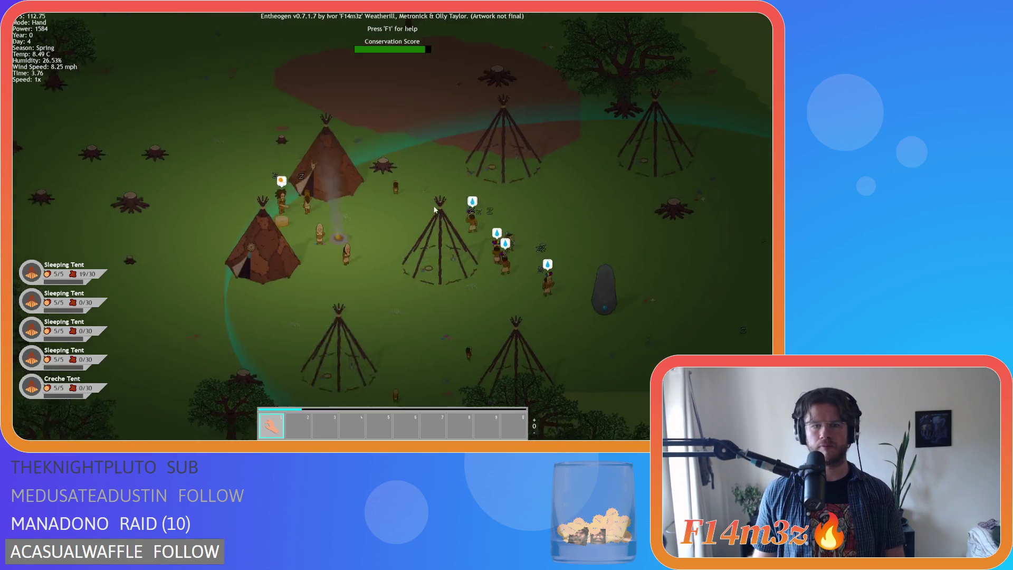
key(Up)
key(Left)
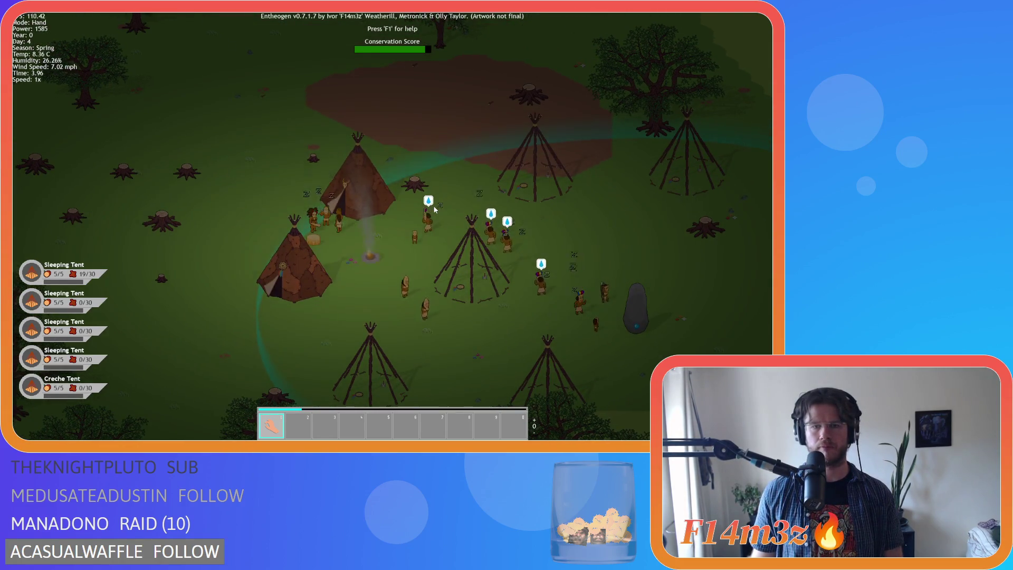
key(Right)
key(Down)
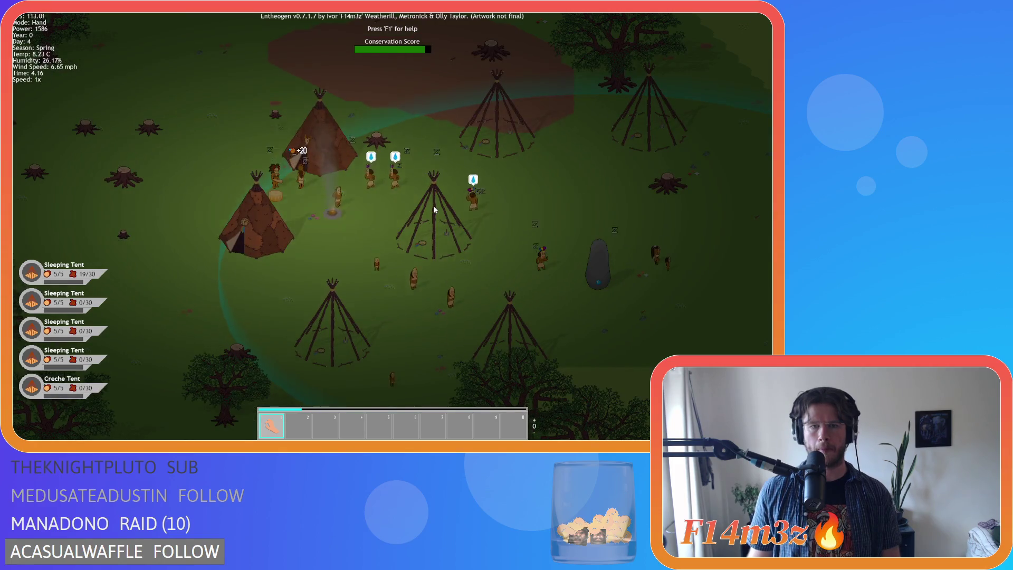
key(Up)
key(Left)
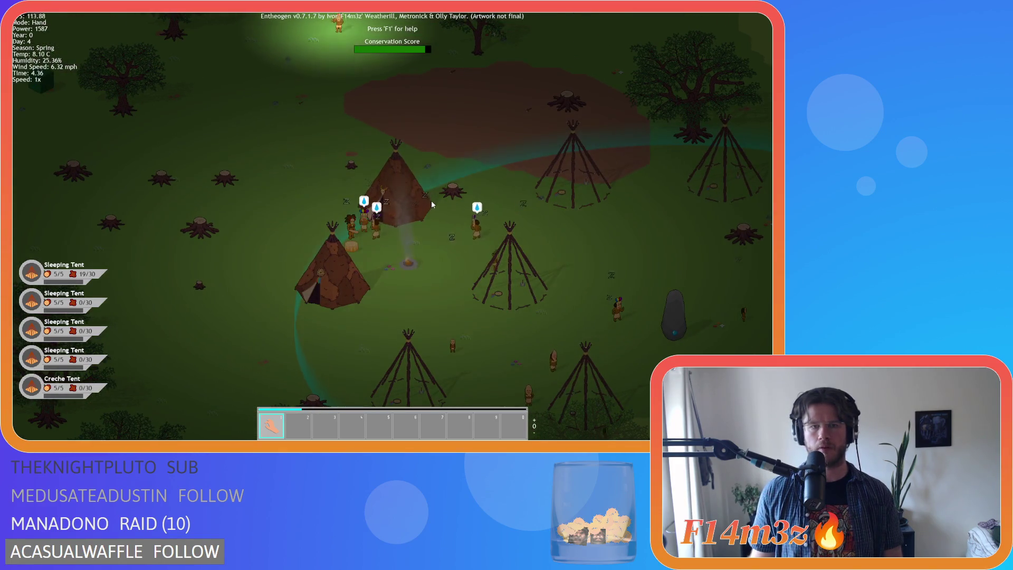
key(Right)
key(Down)
key(Right)
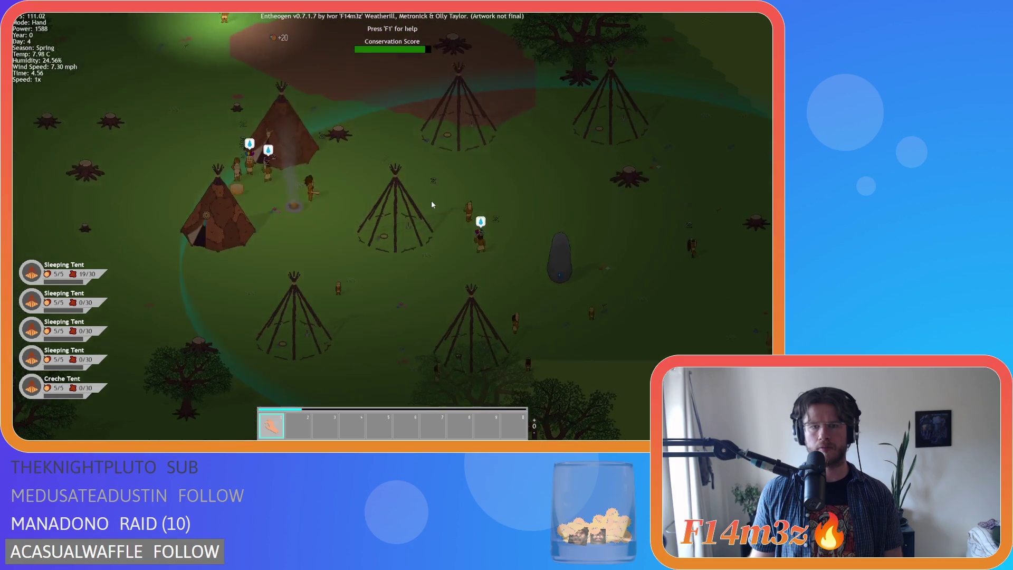
key(Up)
key(Left)
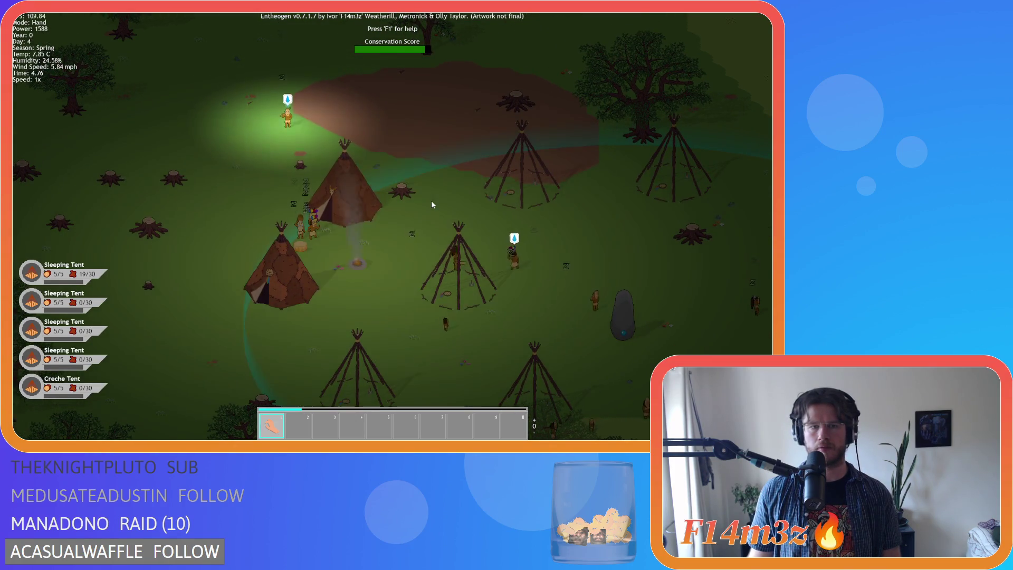
key(Right)
key(Down)
key(Right)
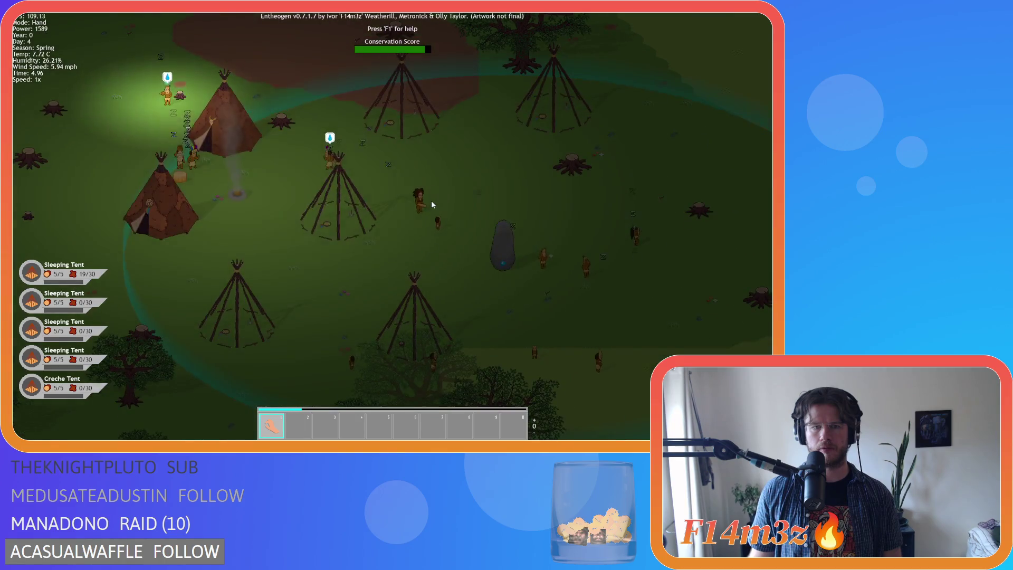
key(Left)
key(Up)
key(Left)
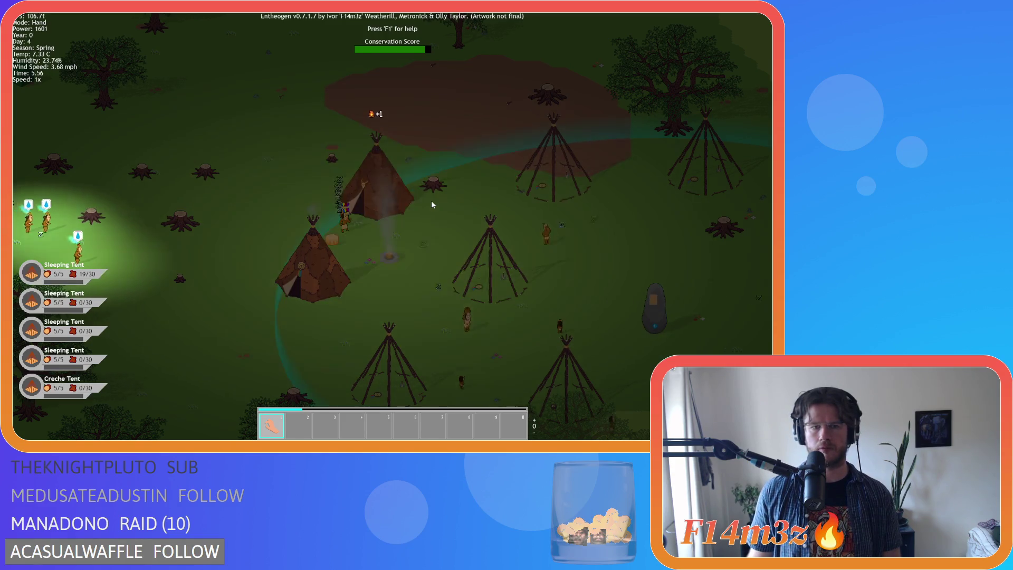
Step: Zoom in and out over the camp, then pan it down-right and back
scroll(363, 249, up, 3)
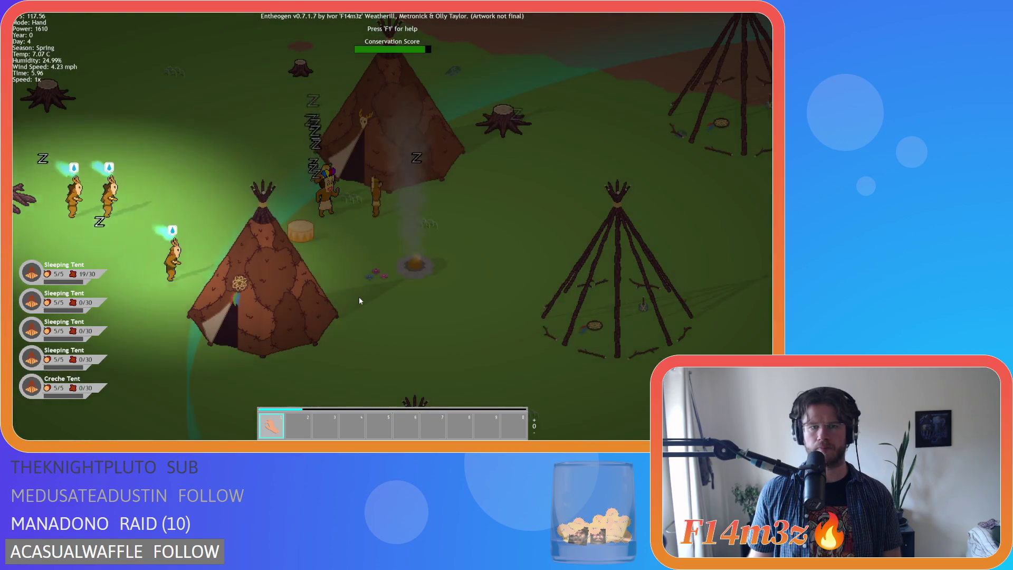
scroll(359, 301, down, 3)
scroll(356, 300, up, 3)
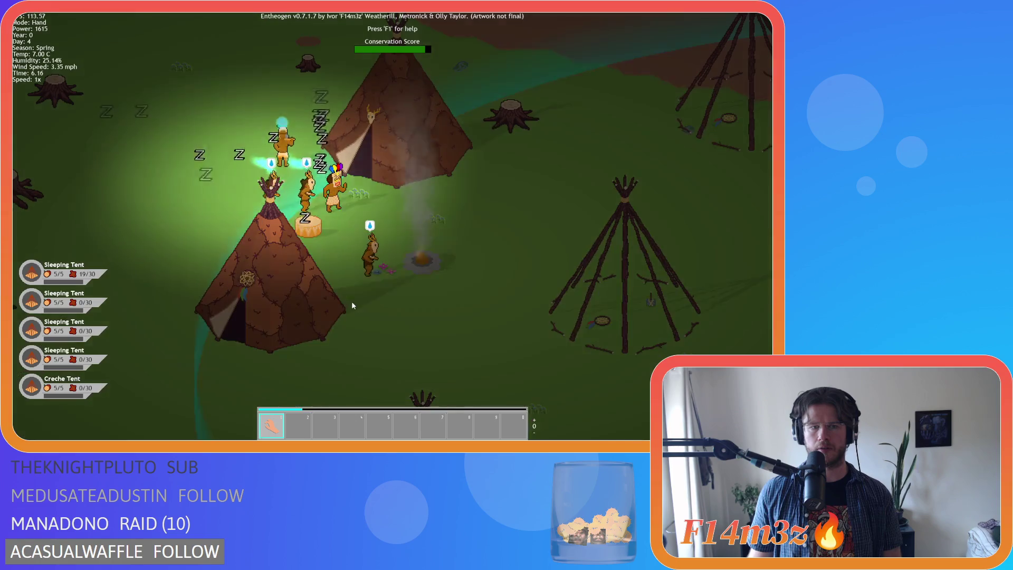
scroll(385, 305, up, 3)
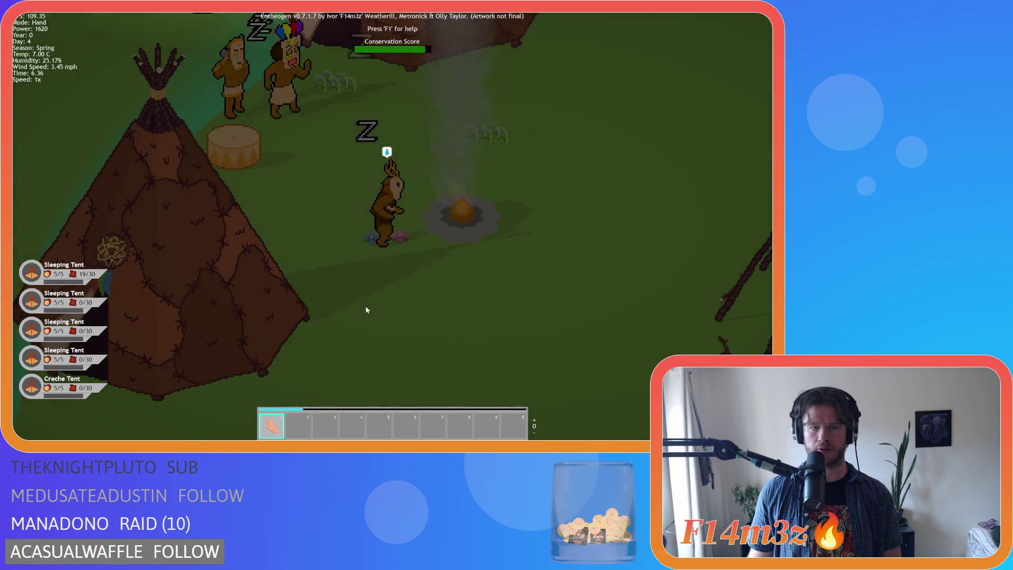
scroll(380, 309, down, 3)
scroll(365, 310, up, 2)
scroll(366, 306, down, 2)
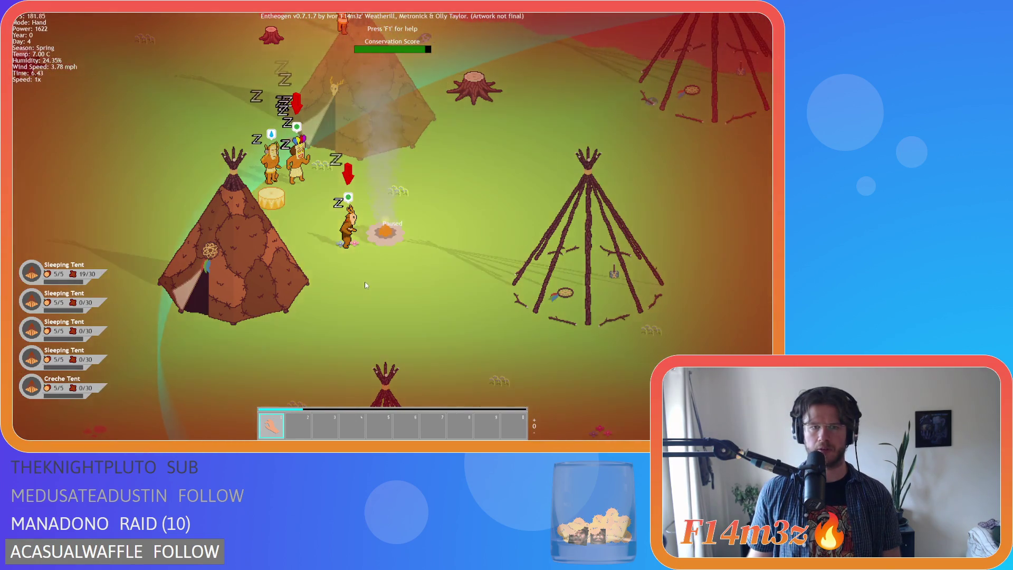
scroll(365, 287, up, 2)
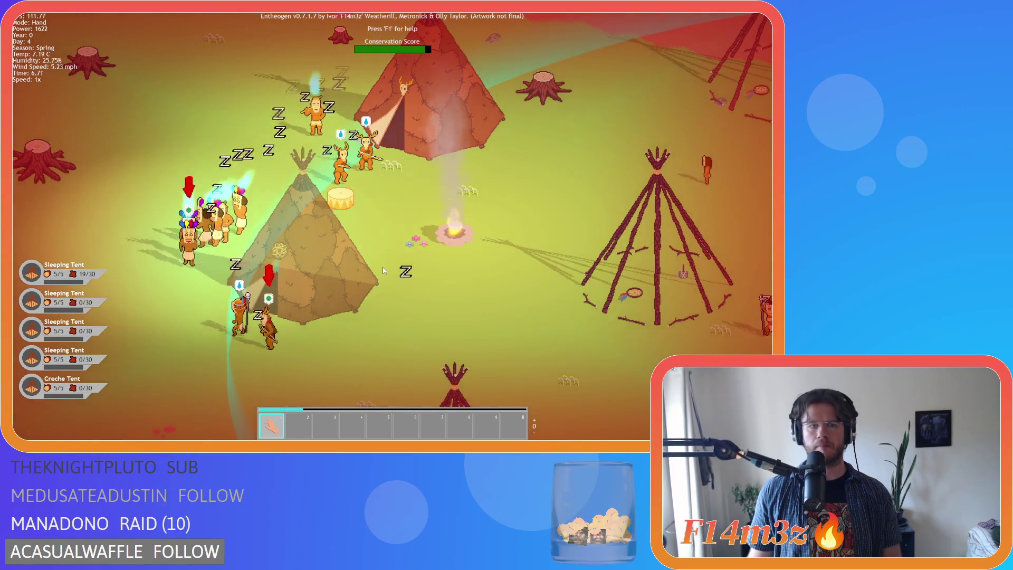
scroll(383, 267, down, 3)
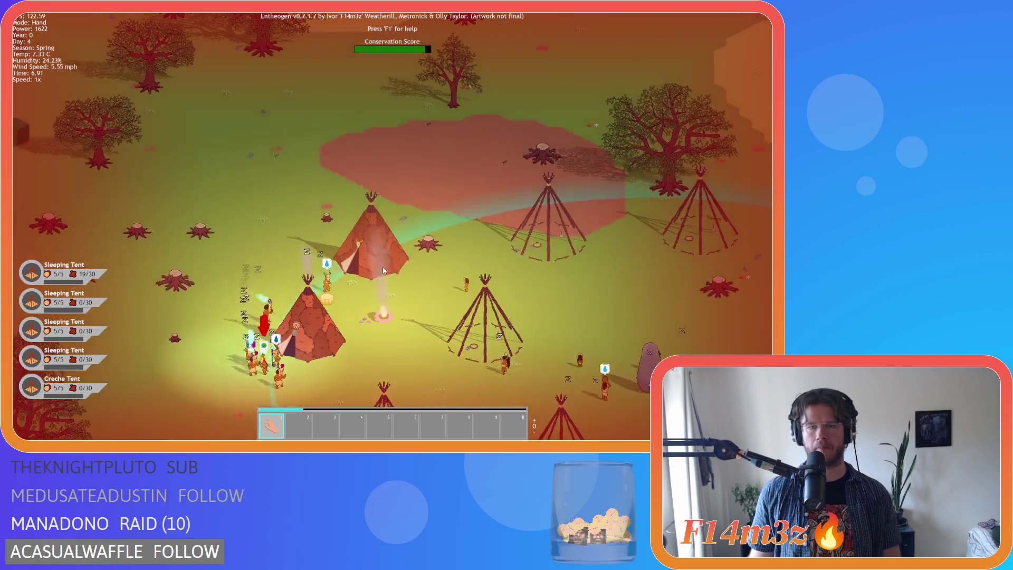
key(d)
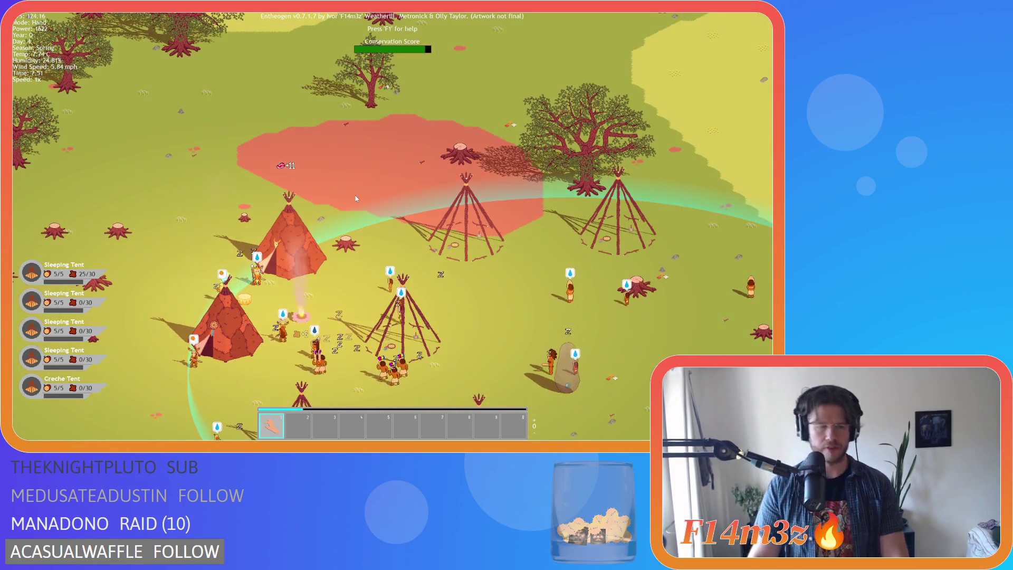
key(a)
key(s)
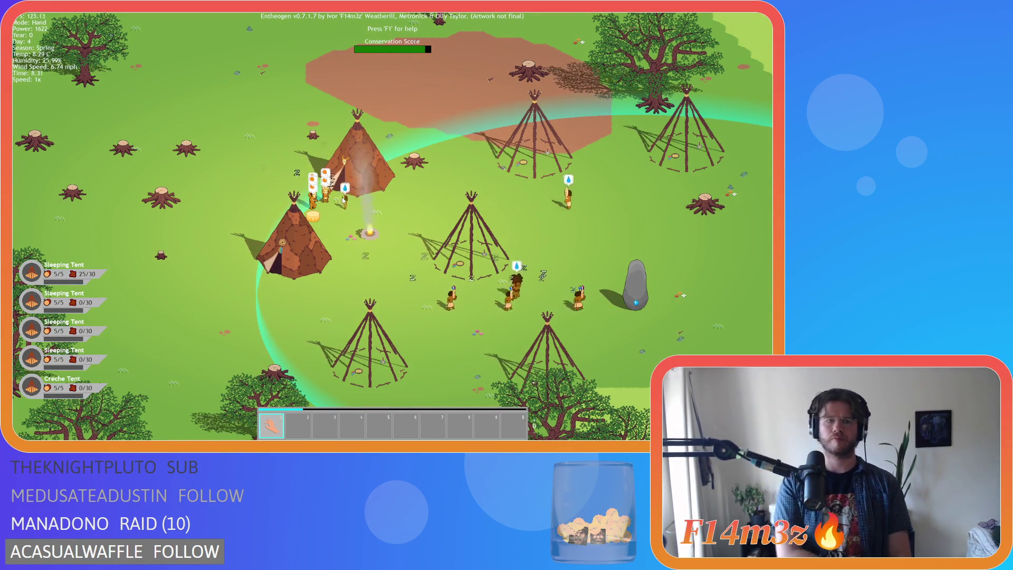
key(w)
key(d)
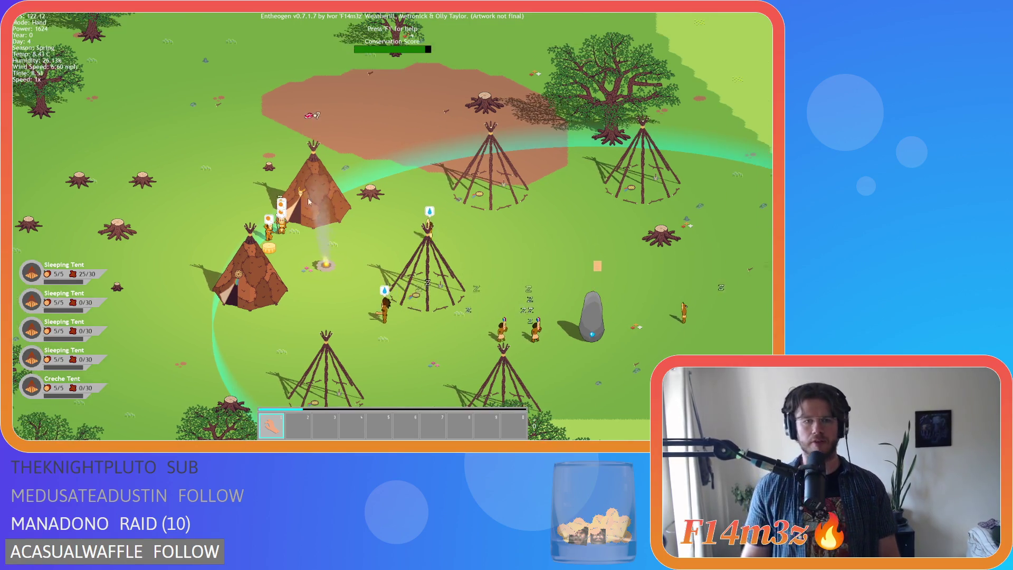
key(a)
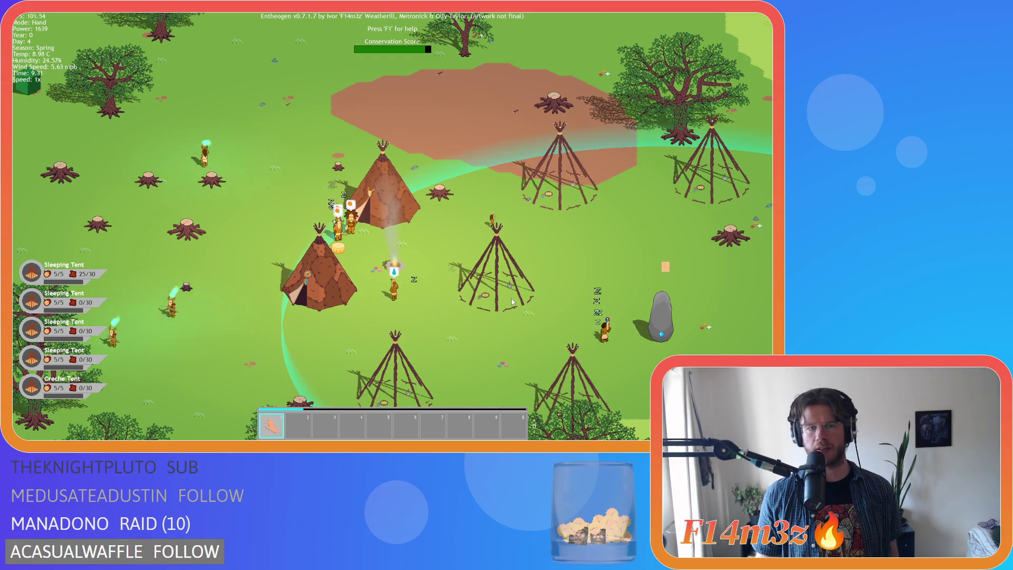
scroll(400, 232, up, 5)
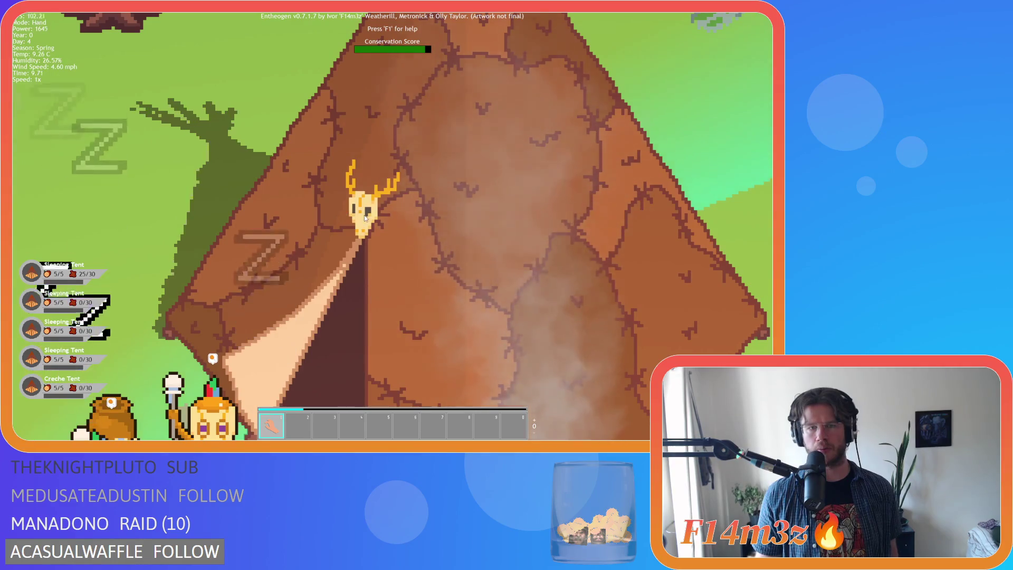
scroll(363, 218, down, 5)
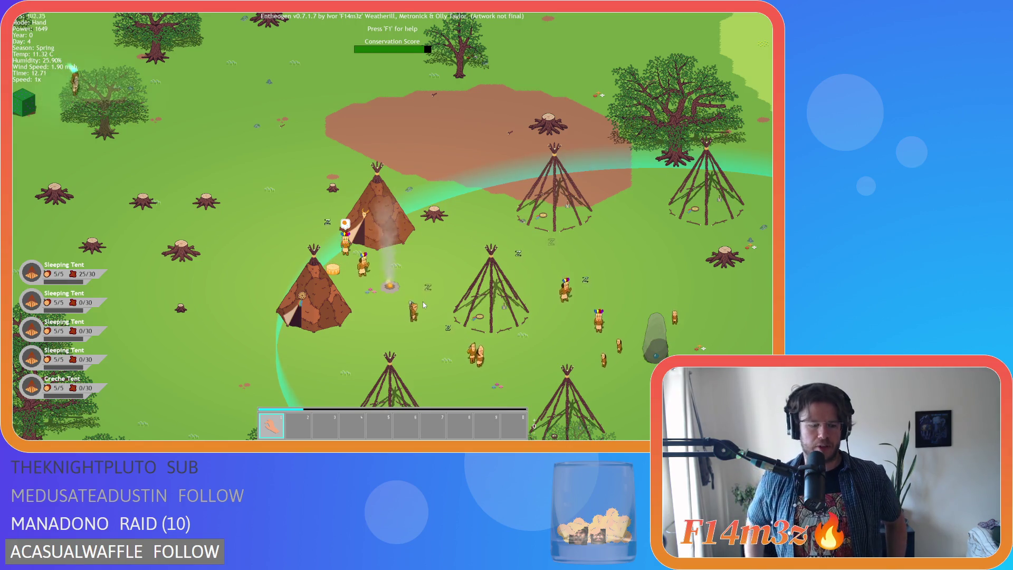
key(s)
key(d)
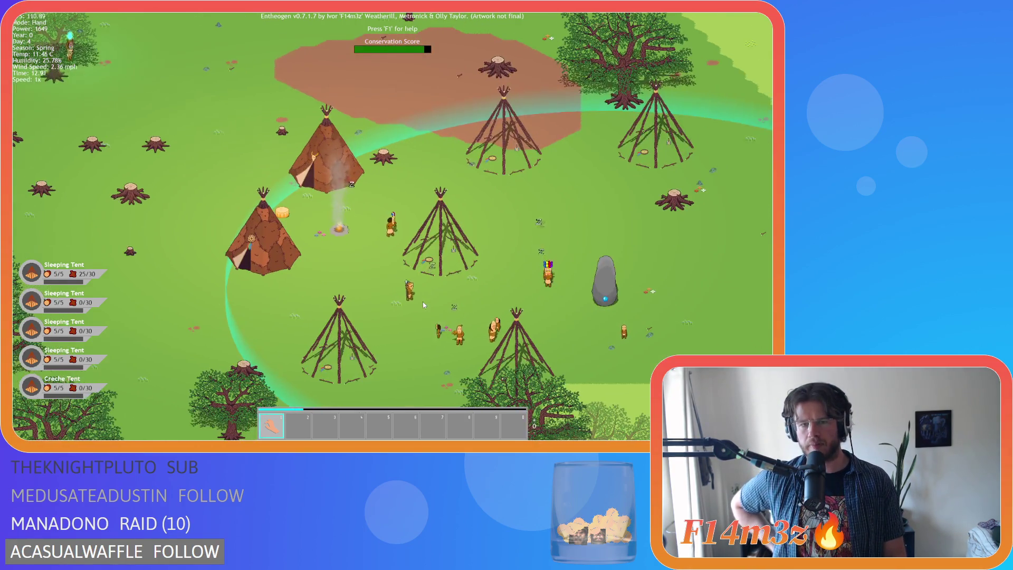
key(s)
key(d)
key(s)
key(d)
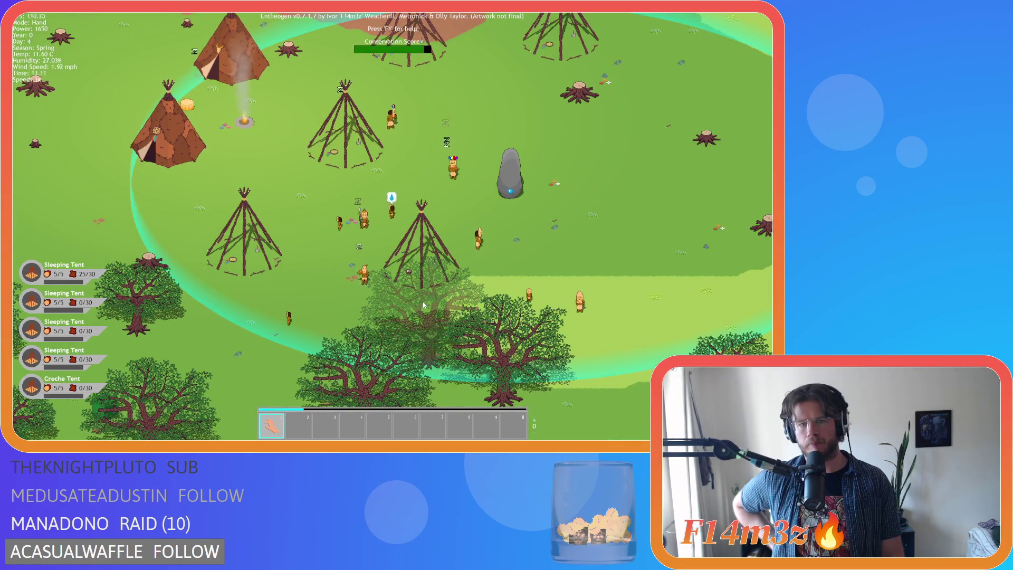
key(w)
key(a)
key(w)
key(a)
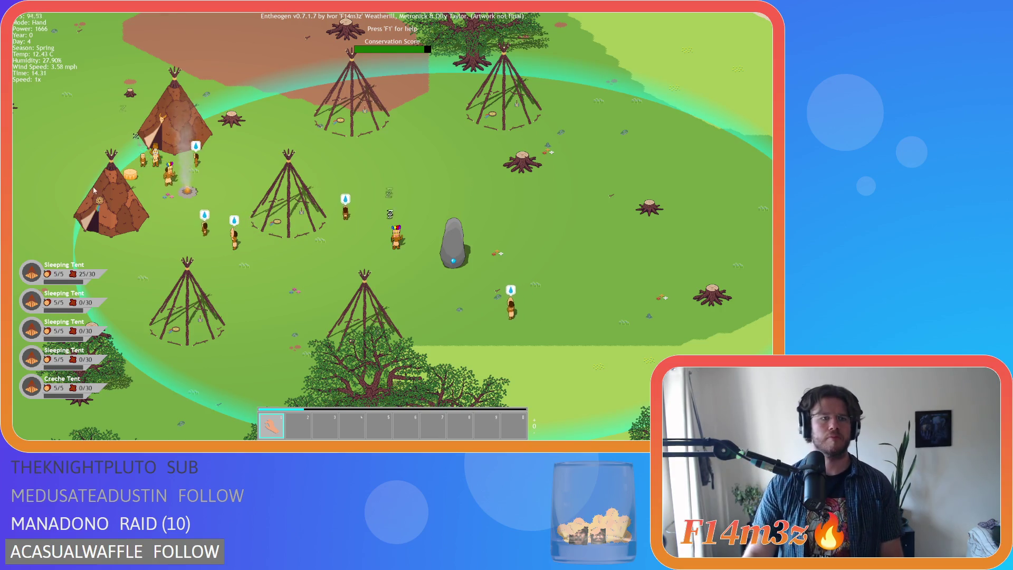
Step: Take a final zoomed look over the camp, then quit the game, confirming with Y
scroll(98, 197, up, 5)
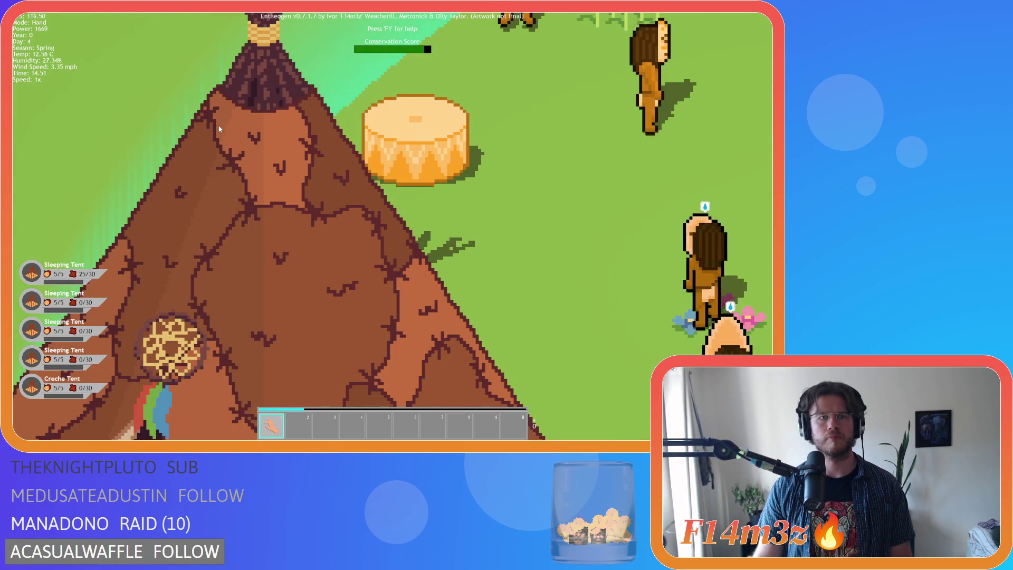
scroll(219, 129, down, 4)
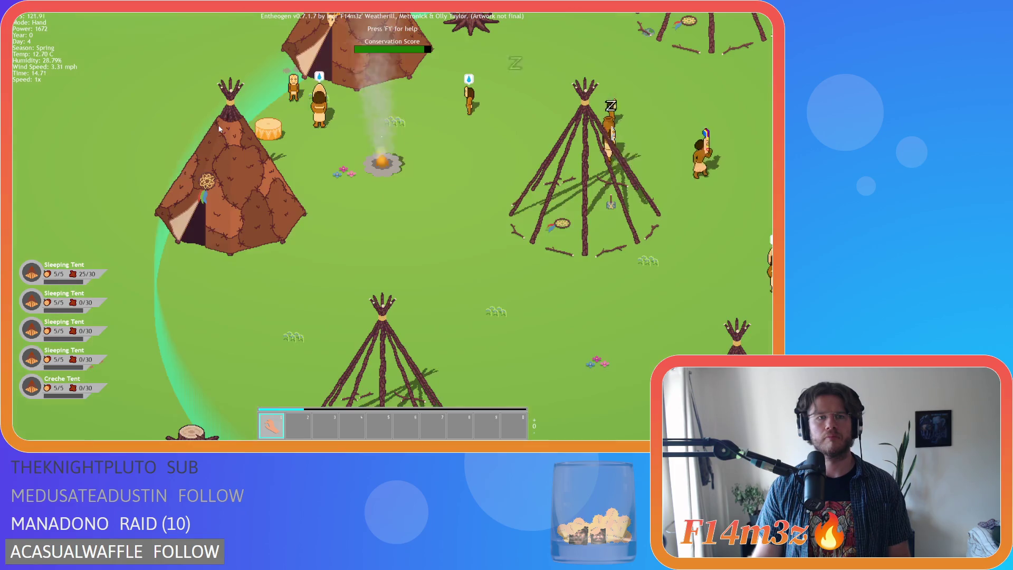
scroll(219, 129, down, 5)
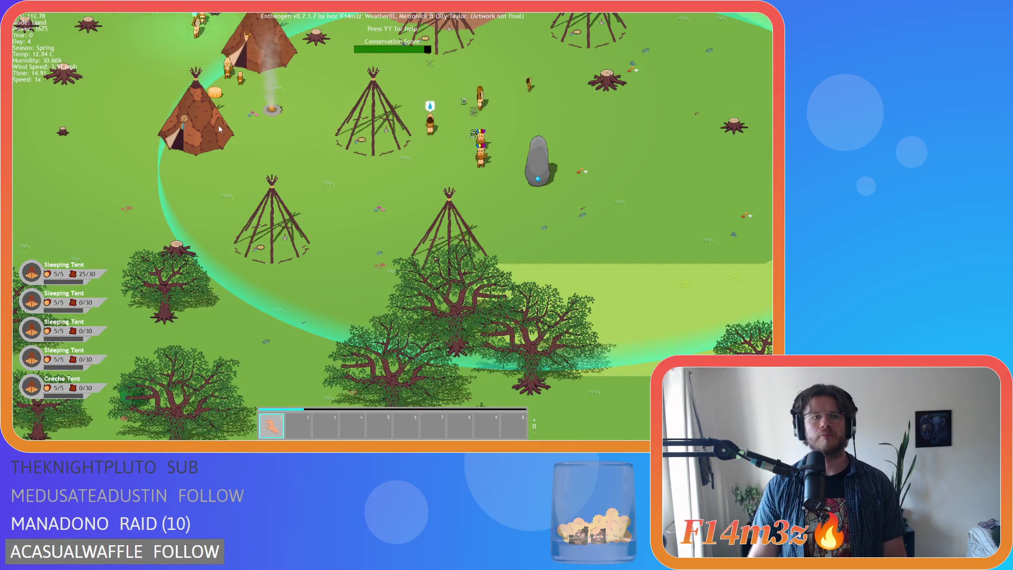
key(w)
key(d)
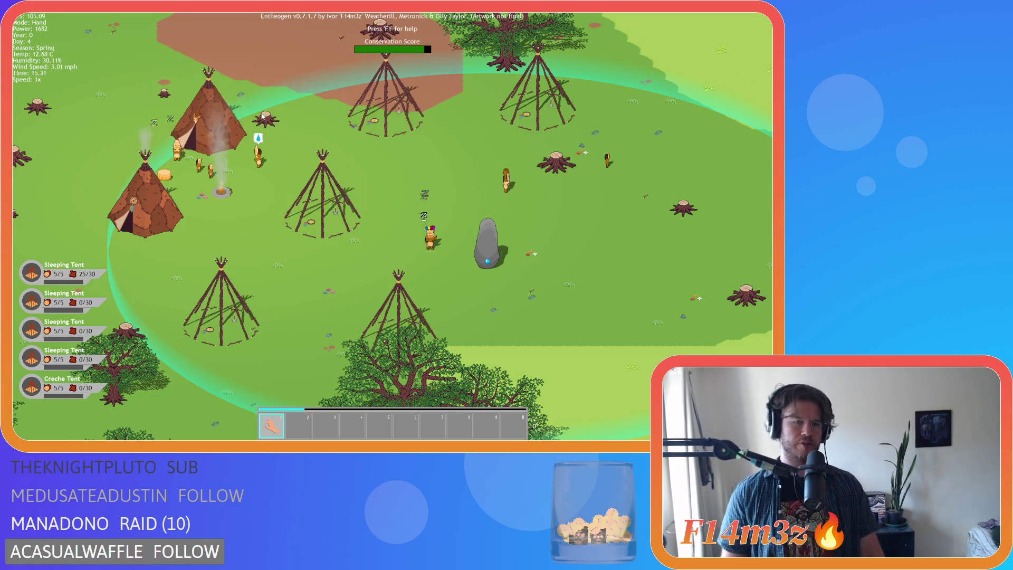
scroll(262, 113, up, 5)
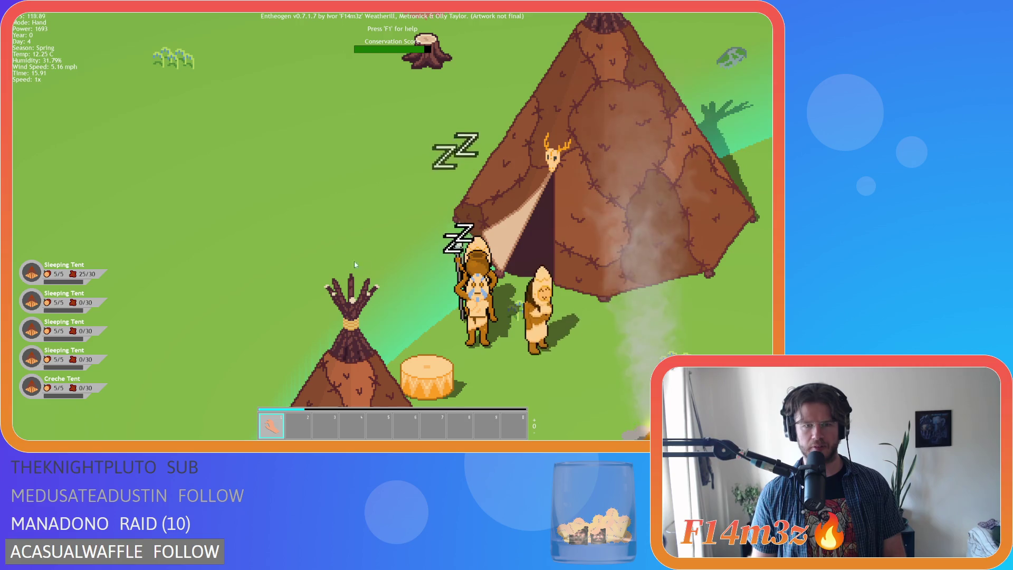
scroll(393, 278, down, 5)
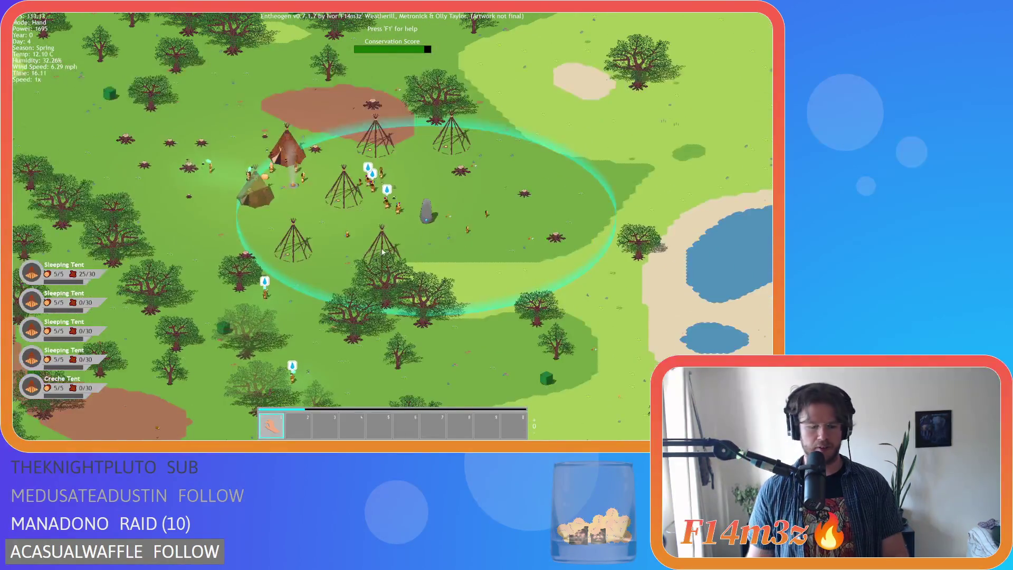
key(Escape)
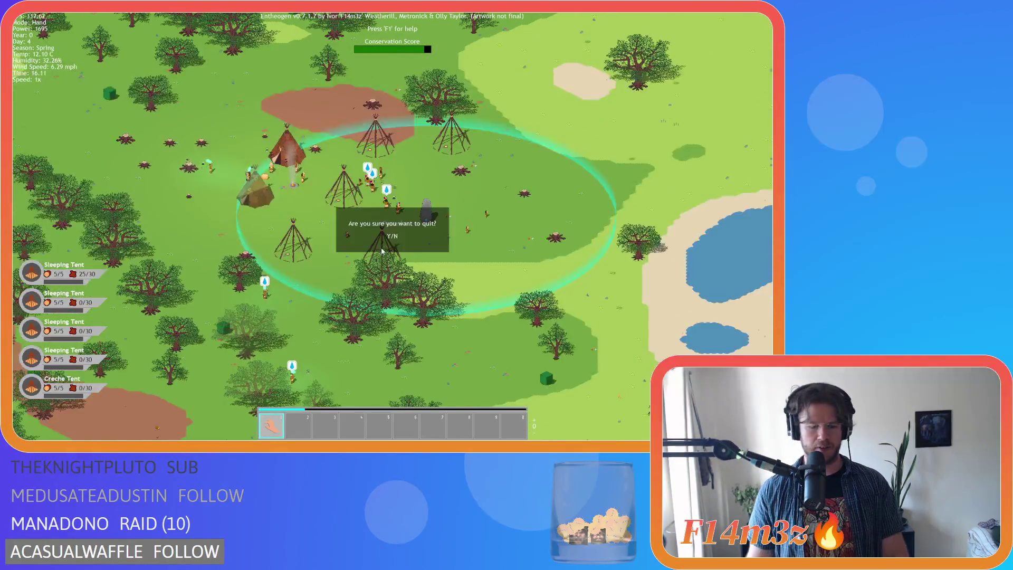
key(y)
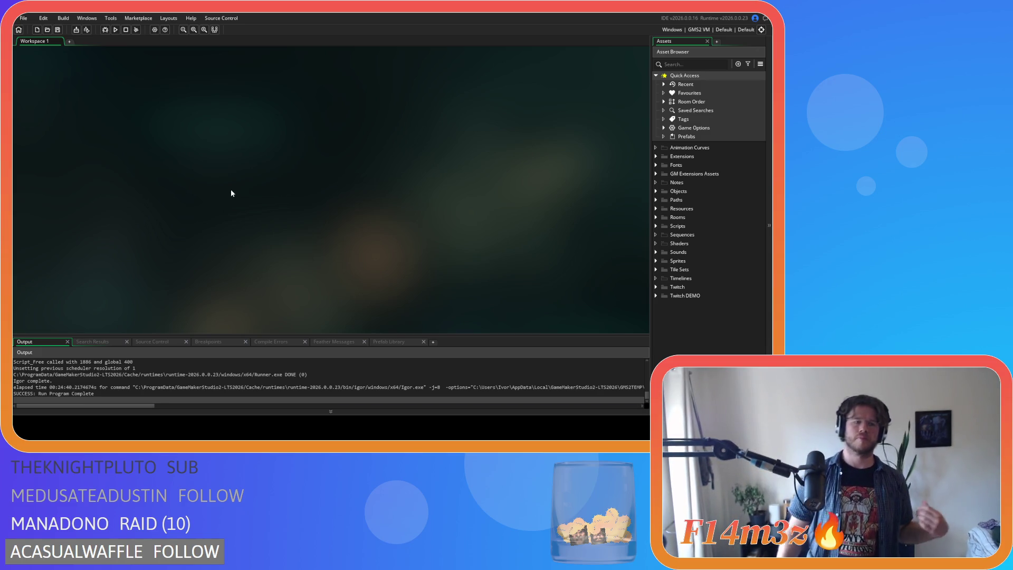
click(57, 29)
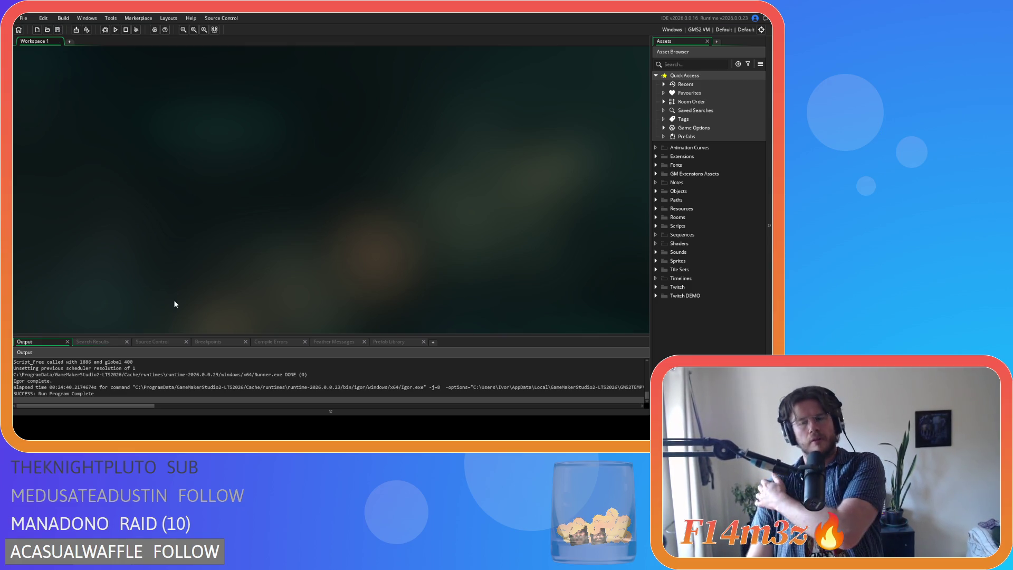
Step: Open the sp_tent_store, sp_tent_sleeping and sp_tent_creche sprites from Sprites > Constructs
click(656, 260)
scroll(660, 275, down, 2)
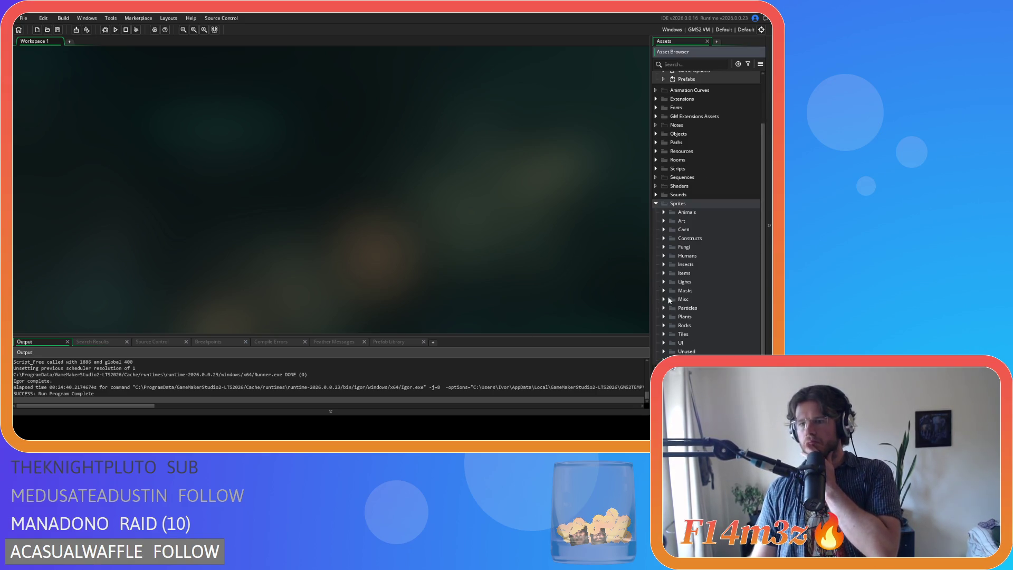
click(664, 238)
scroll(666, 251, down, 5)
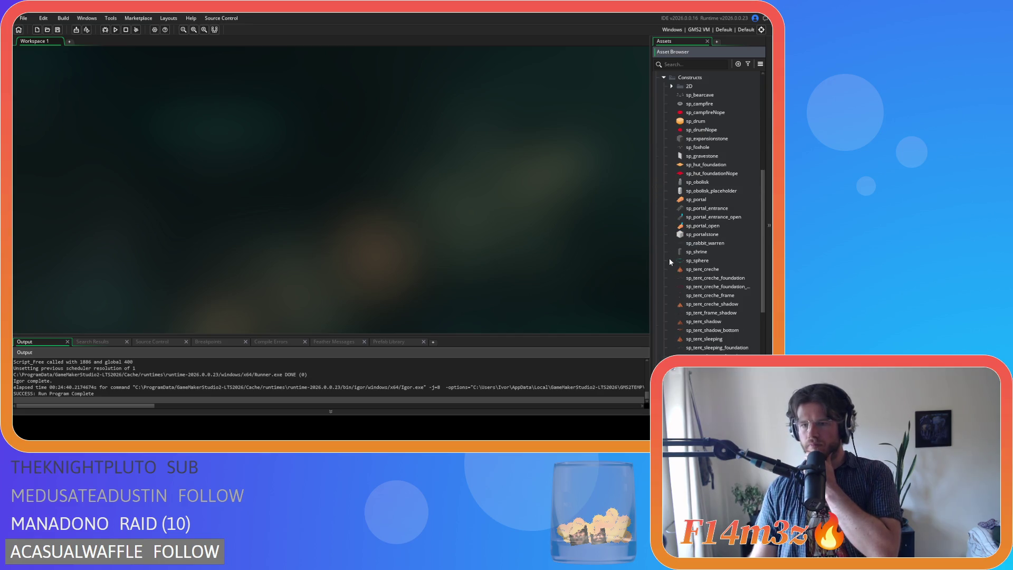
scroll(670, 261, down, 2)
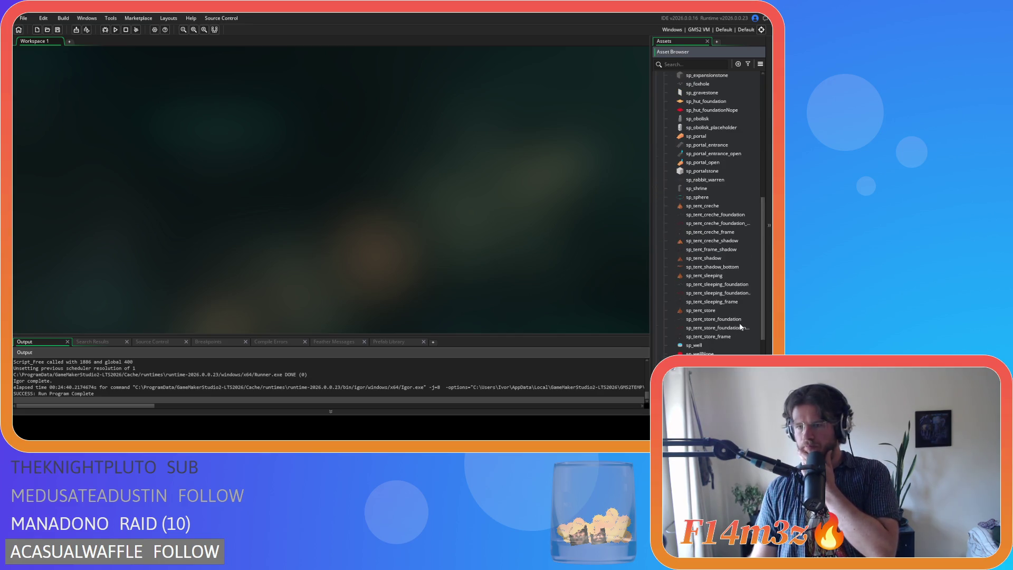
double_click(712, 311)
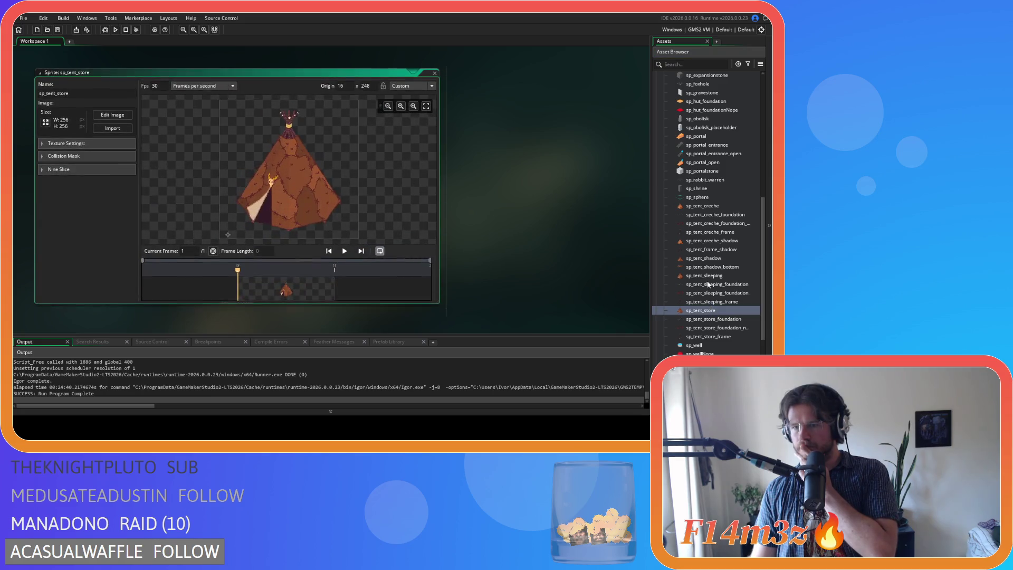
double_click(709, 276)
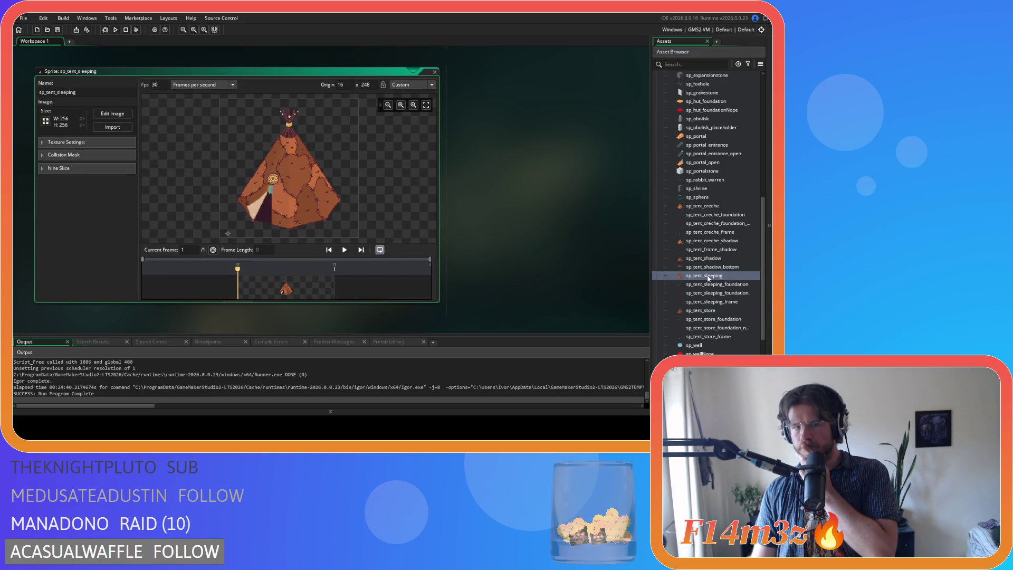
click(707, 259)
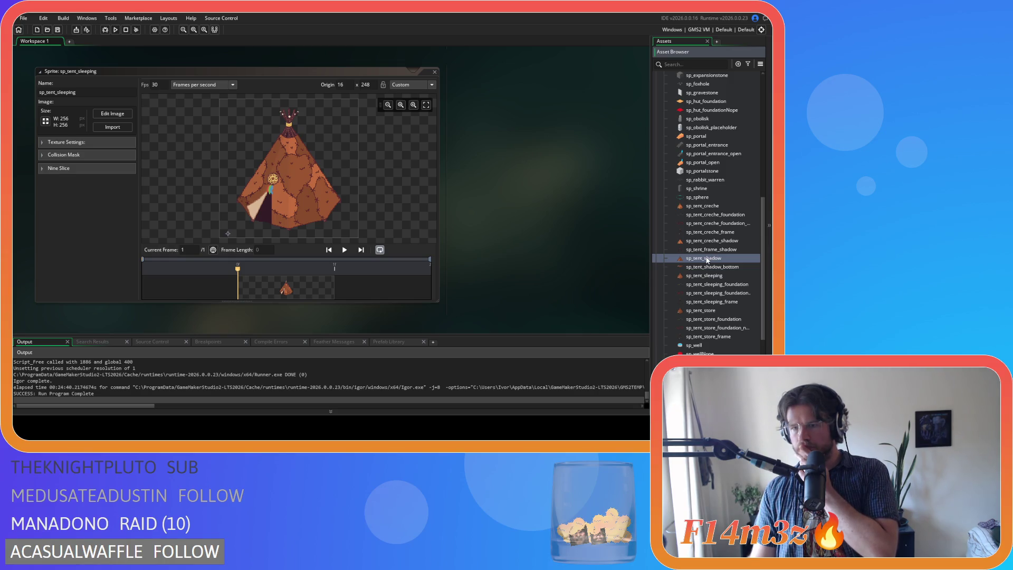
double_click(713, 206)
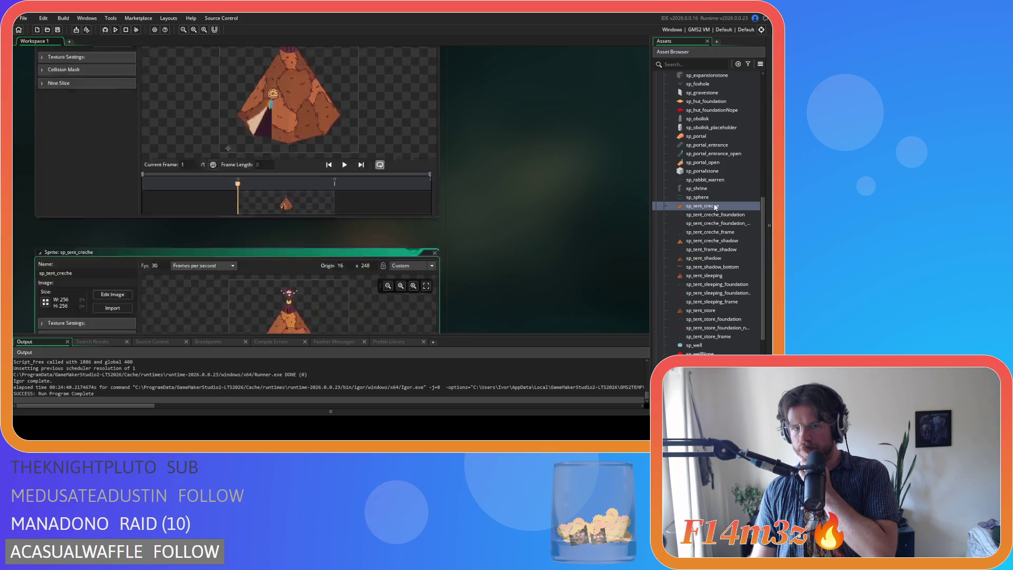
Step: Scroll back and forth through the open tent sprite editors to compare them
scroll(501, 242, up, 2)
scroll(500, 242, down, 5)
scroll(512, 240, down, 1)
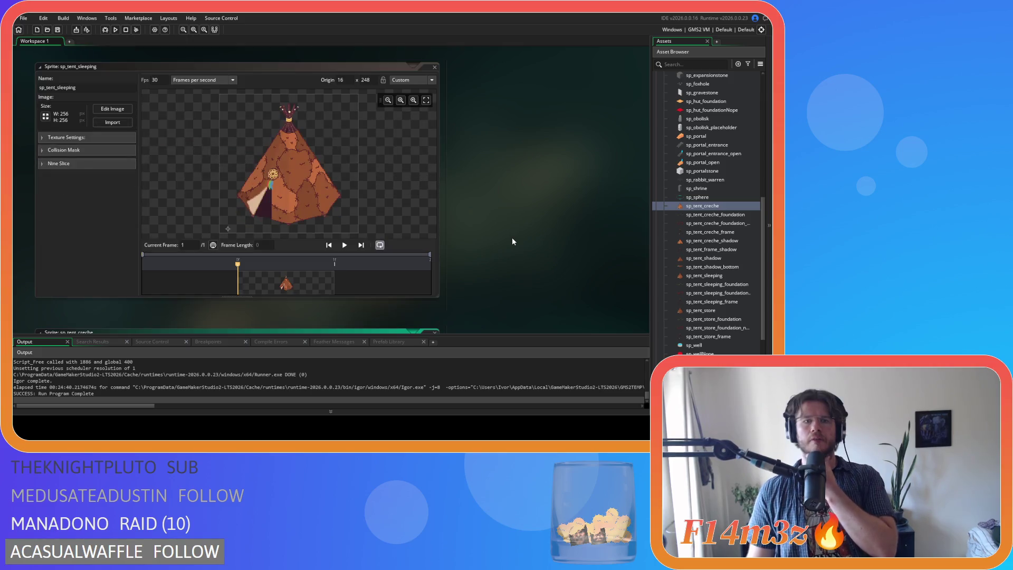
scroll(512, 241, up, 3)
scroll(511, 241, down, 2)
scroll(512, 241, up, 2)
scroll(512, 241, down, 2)
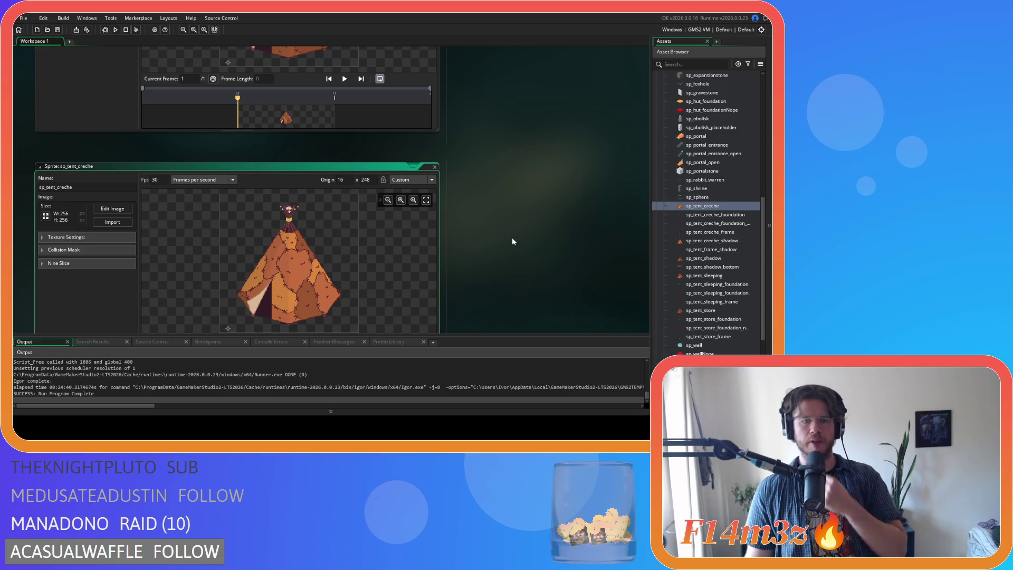
scroll(512, 240, up, 3)
scroll(512, 240, down, 1)
scroll(496, 245, up, 4)
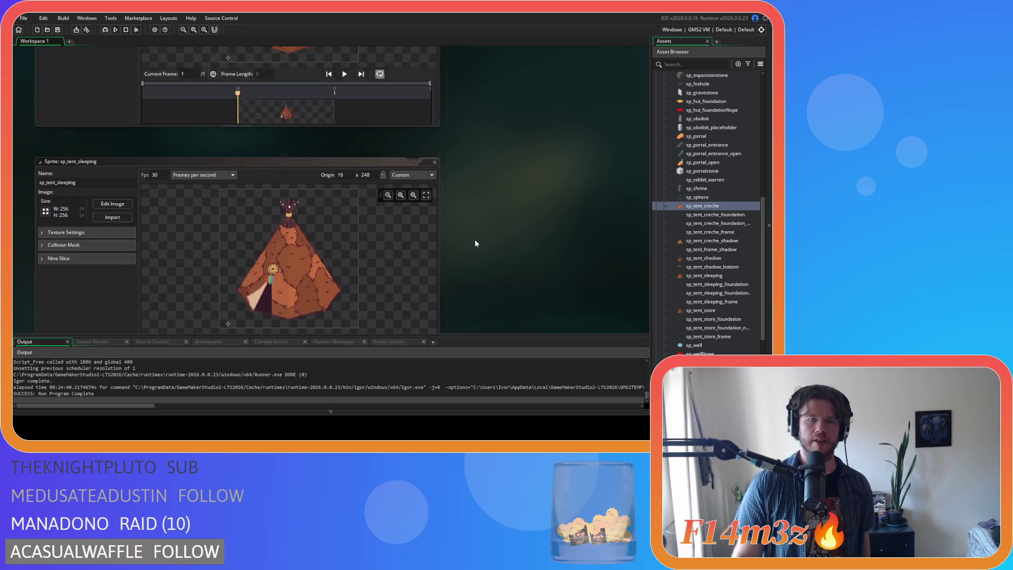
scroll(495, 176, down, 4)
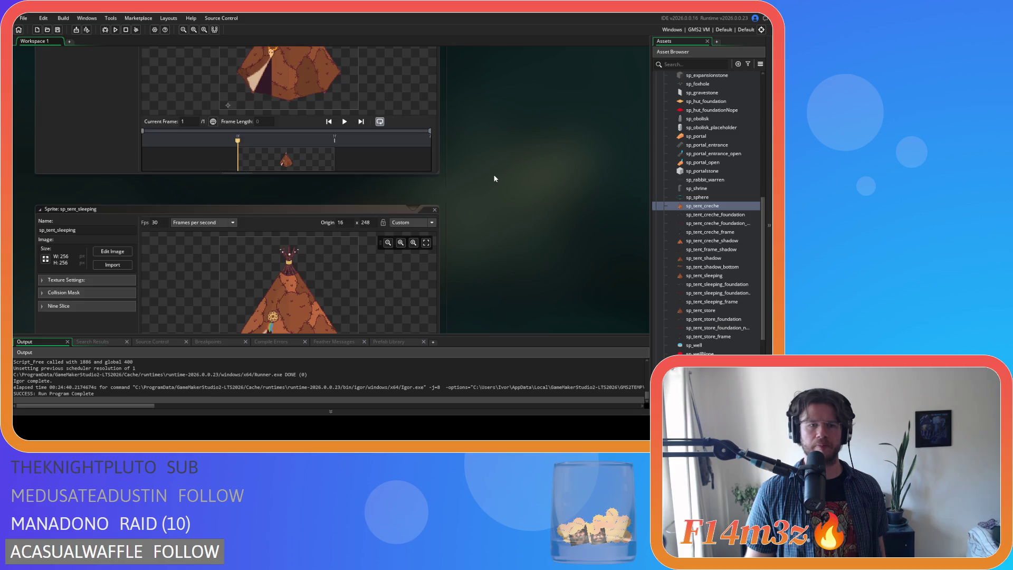
scroll(477, 190, down, 3)
scroll(488, 184, up, 4)
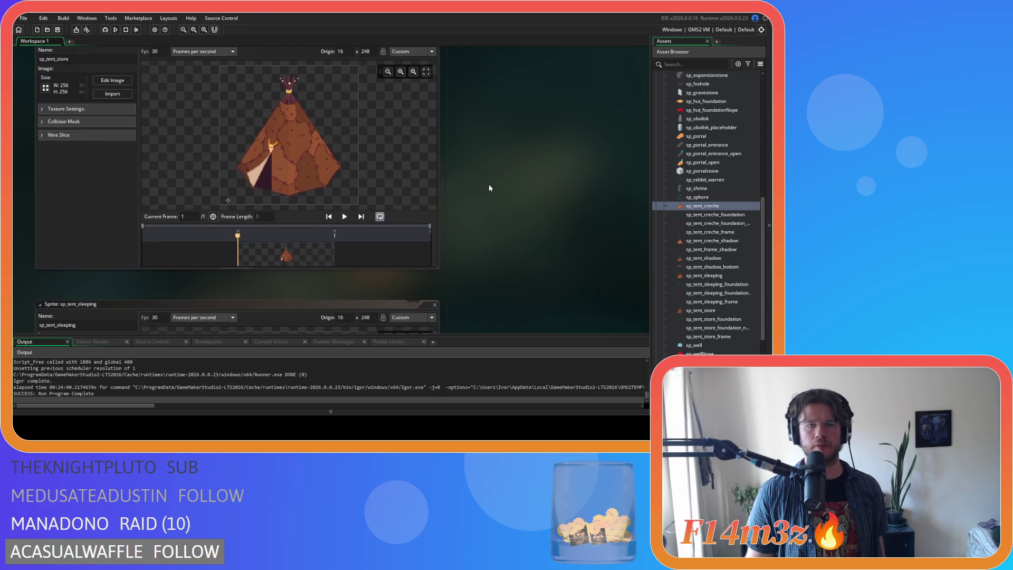
scroll(484, 189, down, 3)
scroll(429, 221, down, 3)
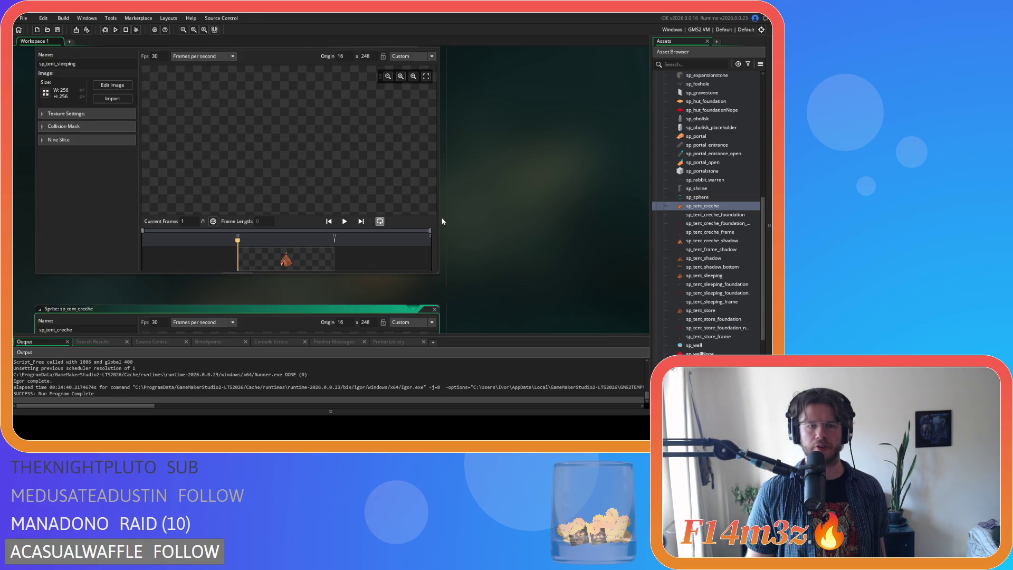
scroll(478, 219, up, 2)
scroll(362, 192, up, 2)
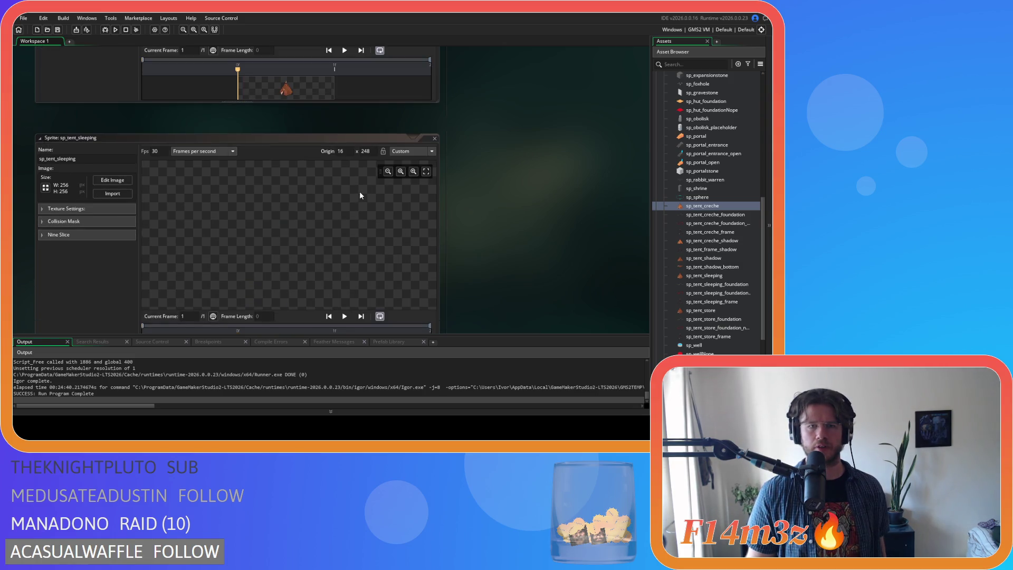
scroll(499, 224, down, 2)
scroll(484, 224, up, 5)
scroll(507, 224, down, 5)
scroll(506, 225, up, 5)
scroll(507, 225, up, 1)
scroll(507, 225, down, 4)
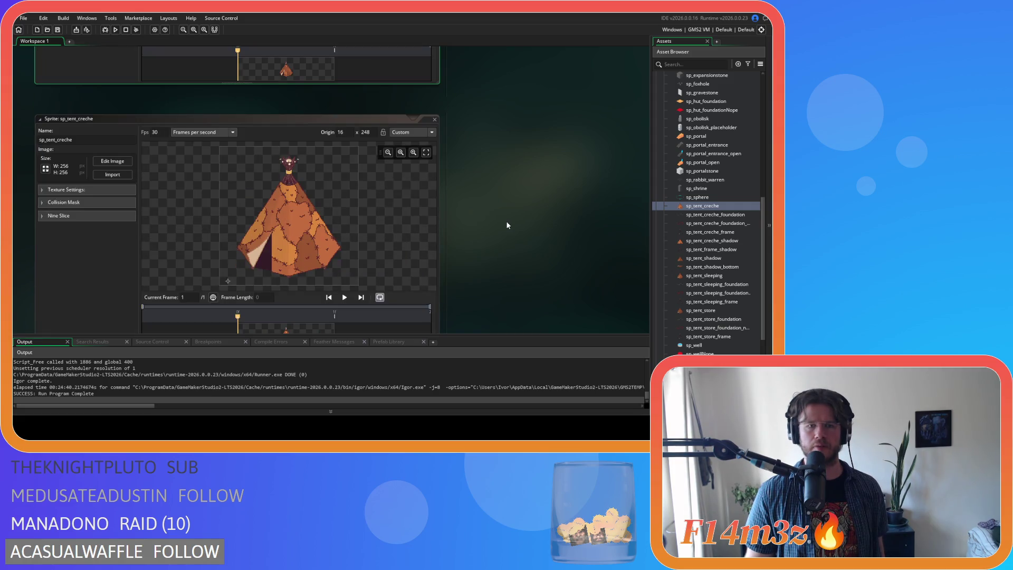
scroll(507, 225, down, 10)
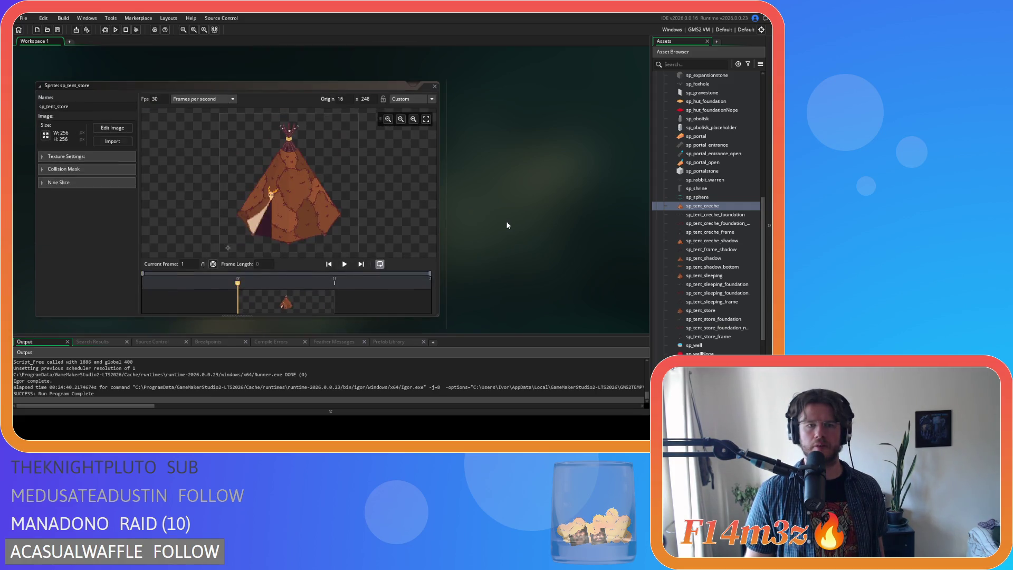
scroll(507, 225, up, 2)
scroll(507, 225, up, 7)
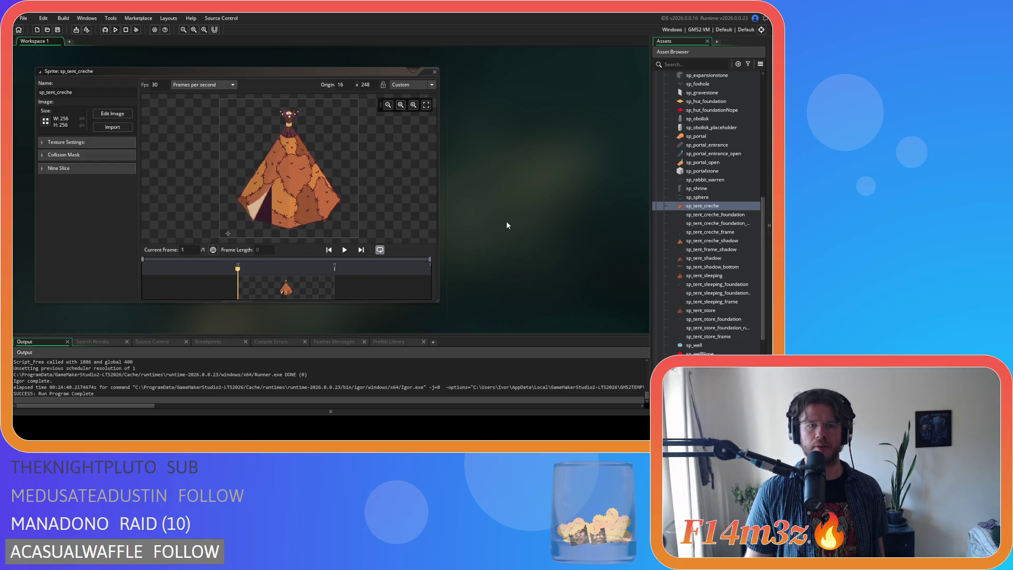
scroll(505, 205, down, 12)
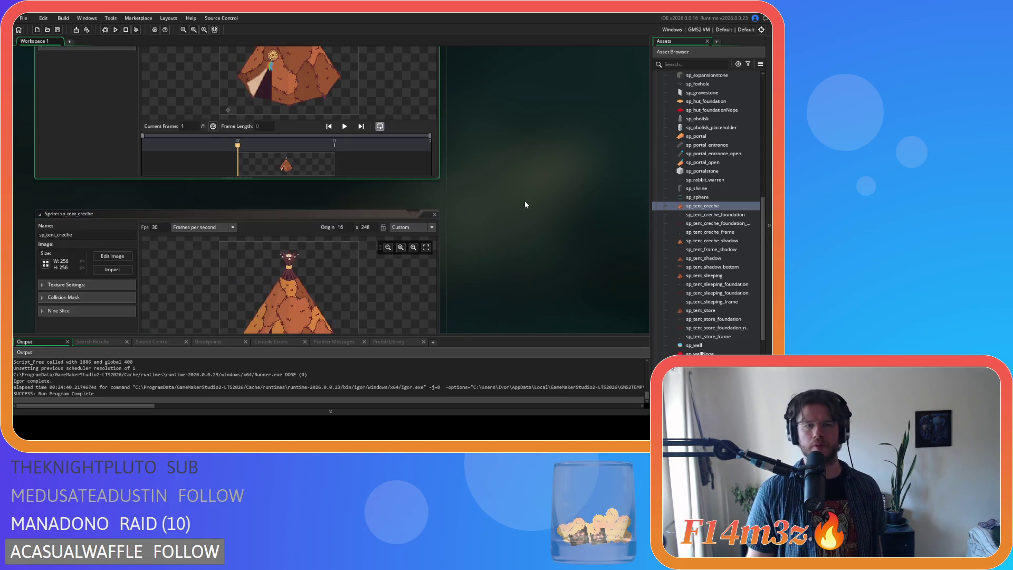
scroll(524, 201, up, 3)
scroll(519, 207, down, 7)
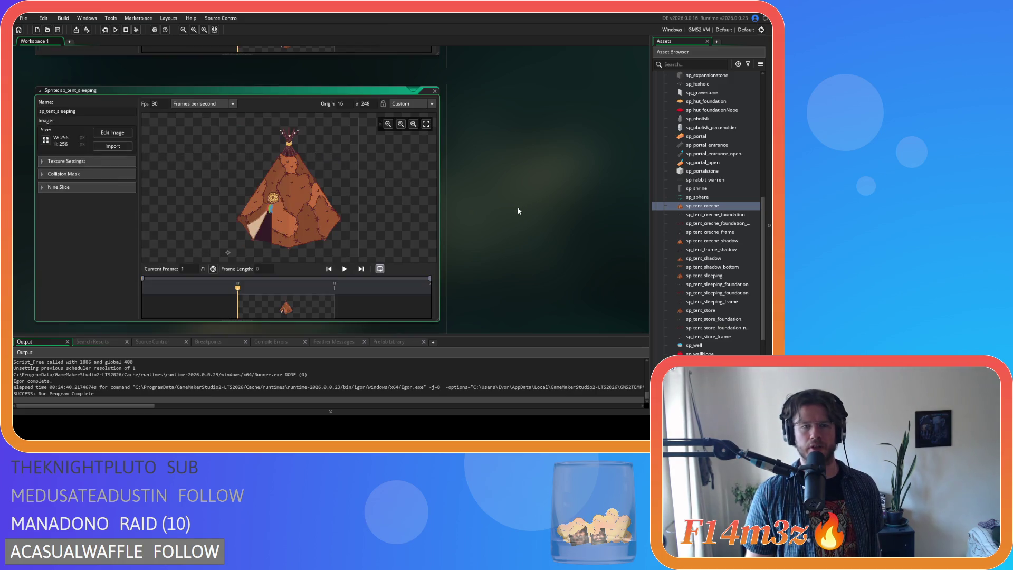
scroll(518, 209, down, 3)
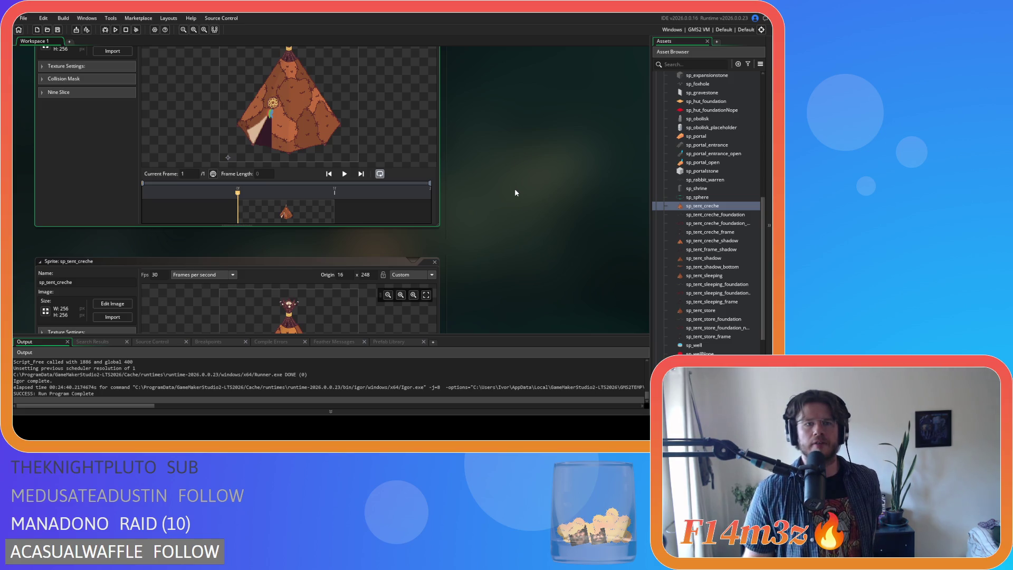
scroll(516, 192, up, 10)
scroll(516, 194, down, 7)
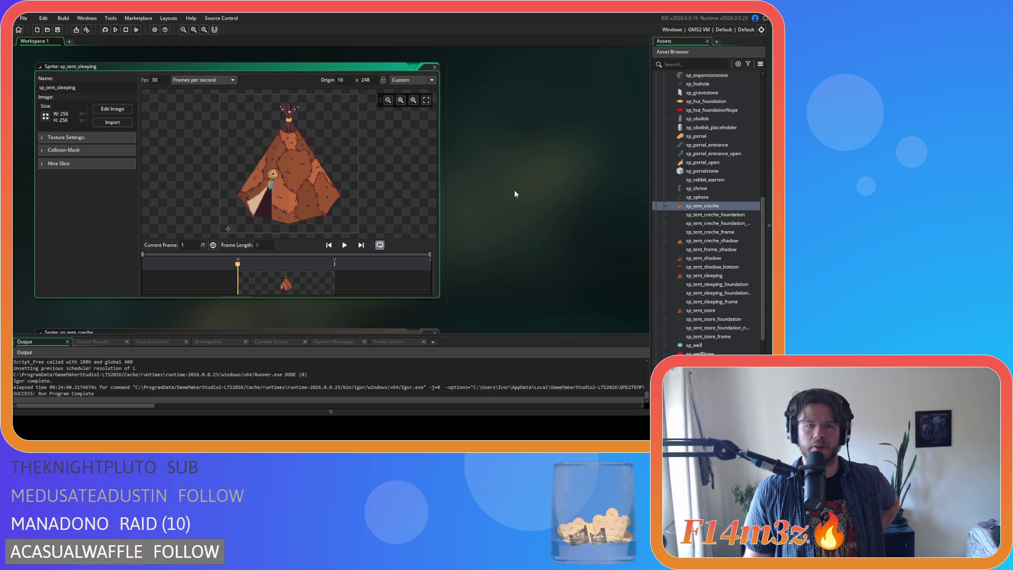
scroll(516, 194, down, 3)
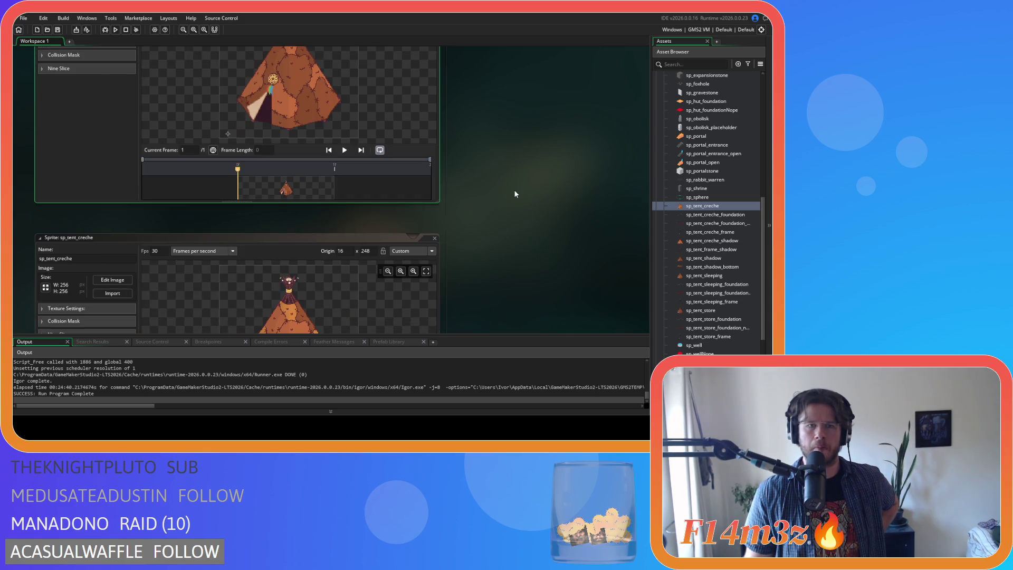
scroll(515, 194, up, 4)
scroll(516, 194, down, 8)
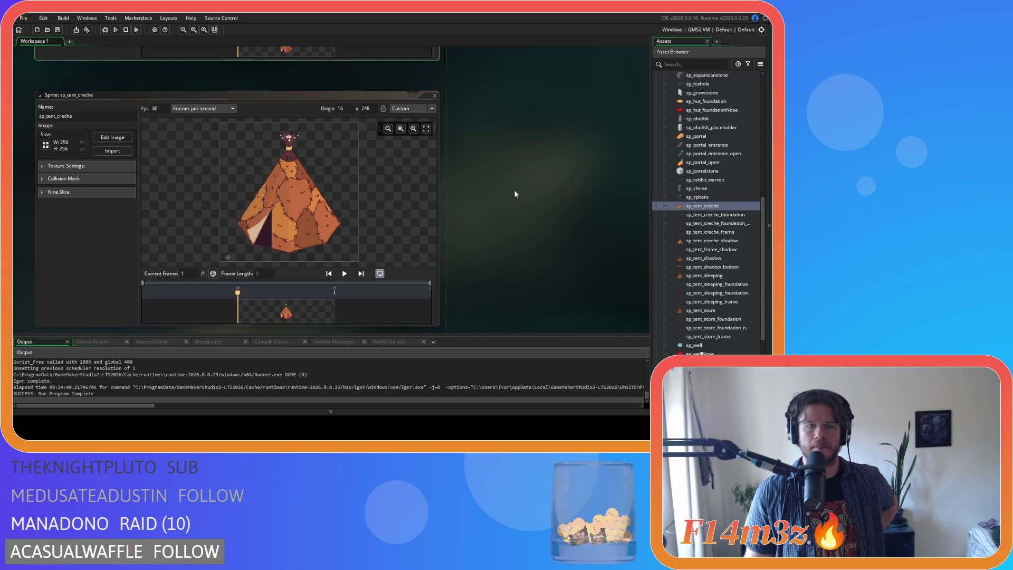
scroll(516, 194, up, 4)
scroll(515, 194, down, 4)
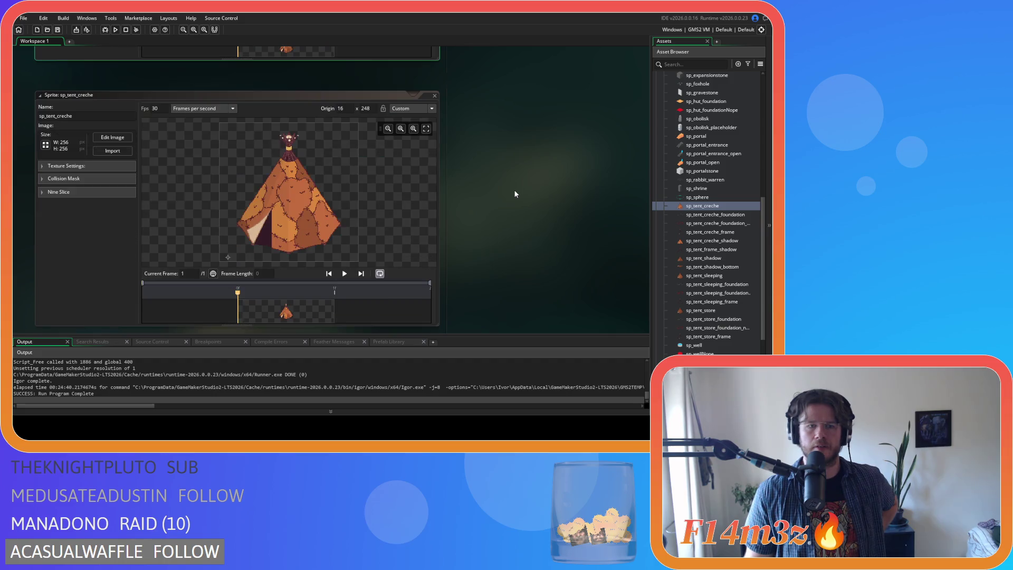
scroll(516, 195, down, 10)
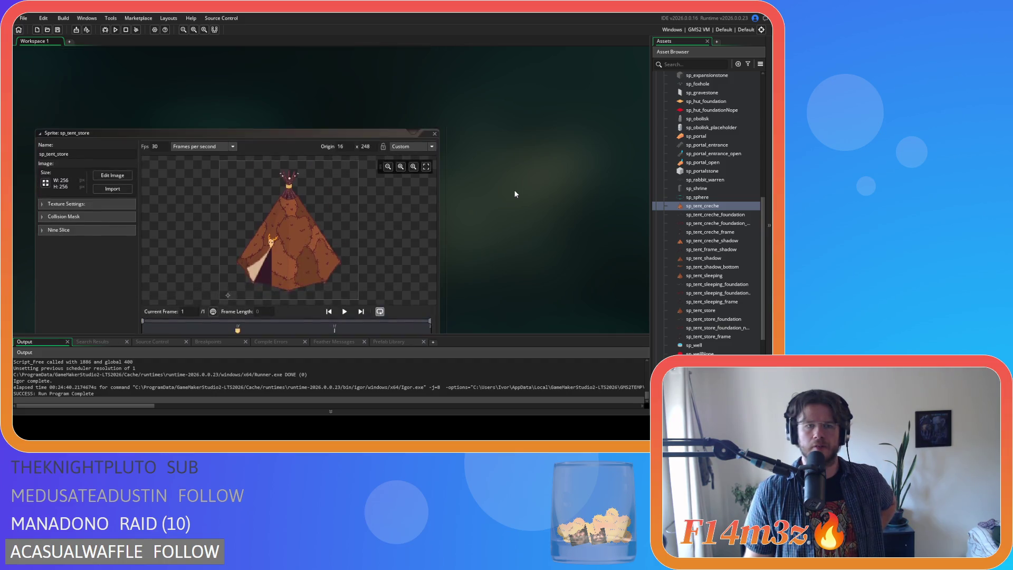
scroll(516, 194, up, 15)
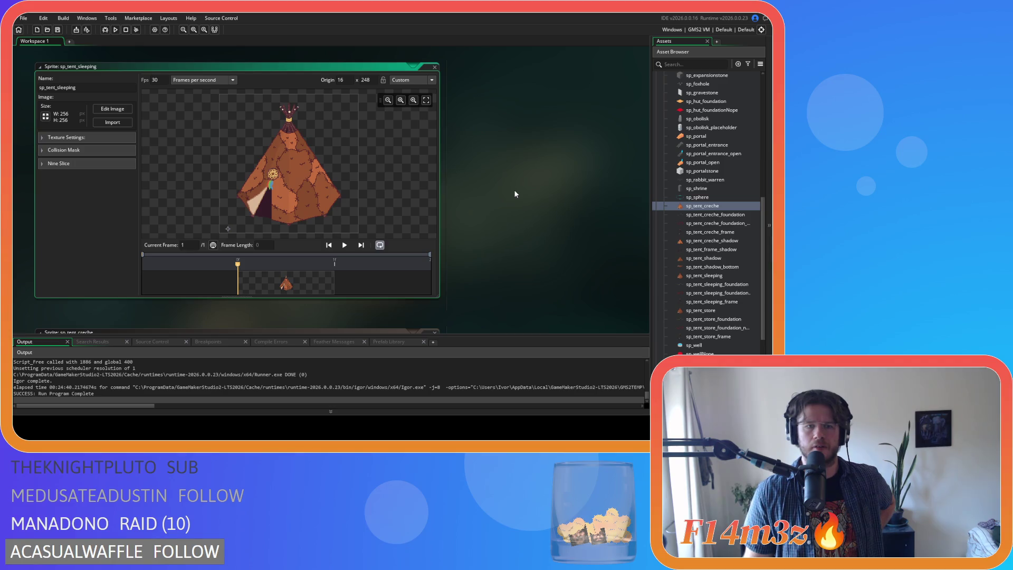
scroll(516, 194, up, 3)
scroll(516, 195, down, 2)
scroll(516, 194, up, 5)
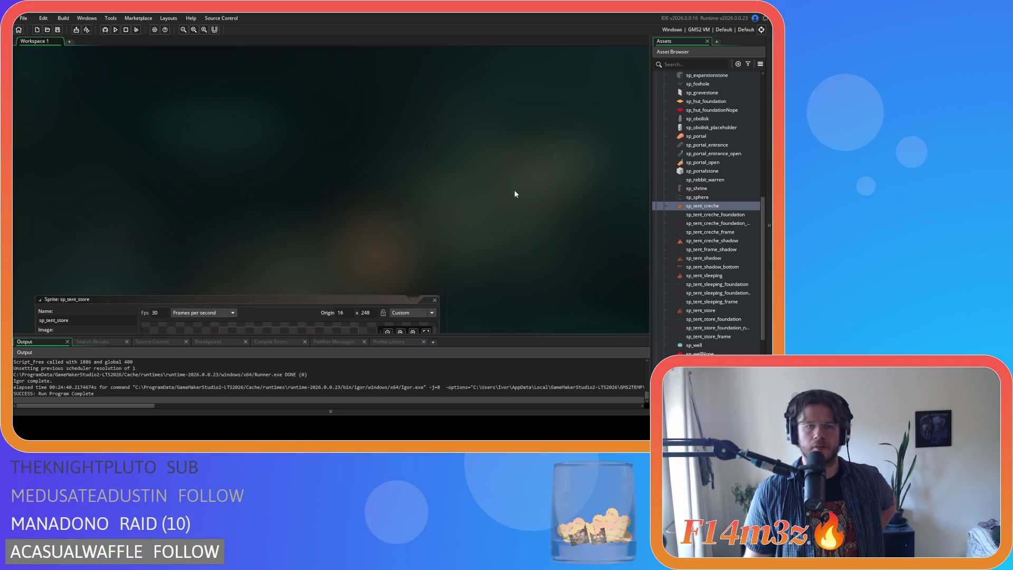
scroll(516, 194, down, 9)
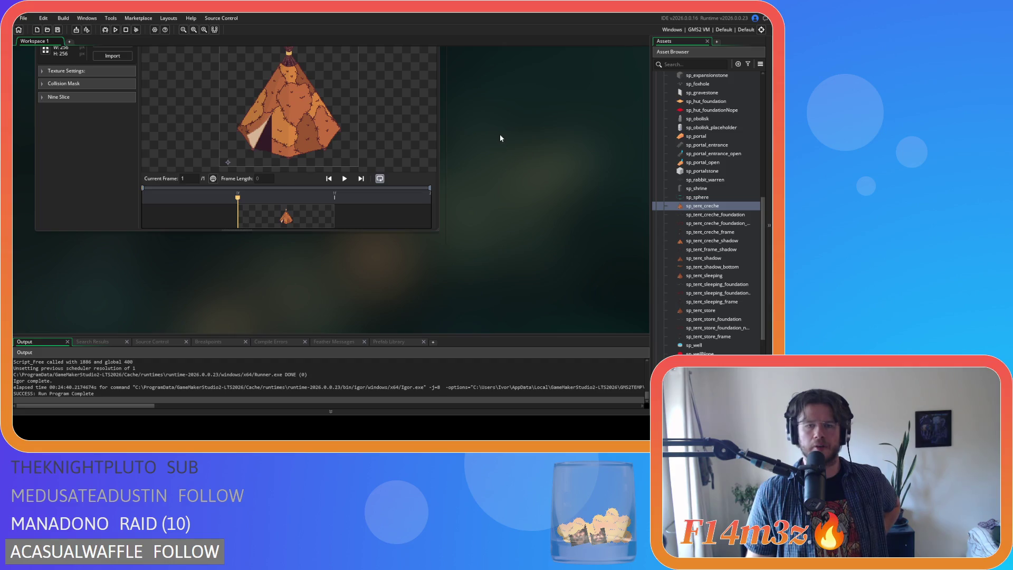
Step: Close all open sprite editors with Windows > Close All
right_click(499, 135)
mouse_move(517, 146)
click(552, 181)
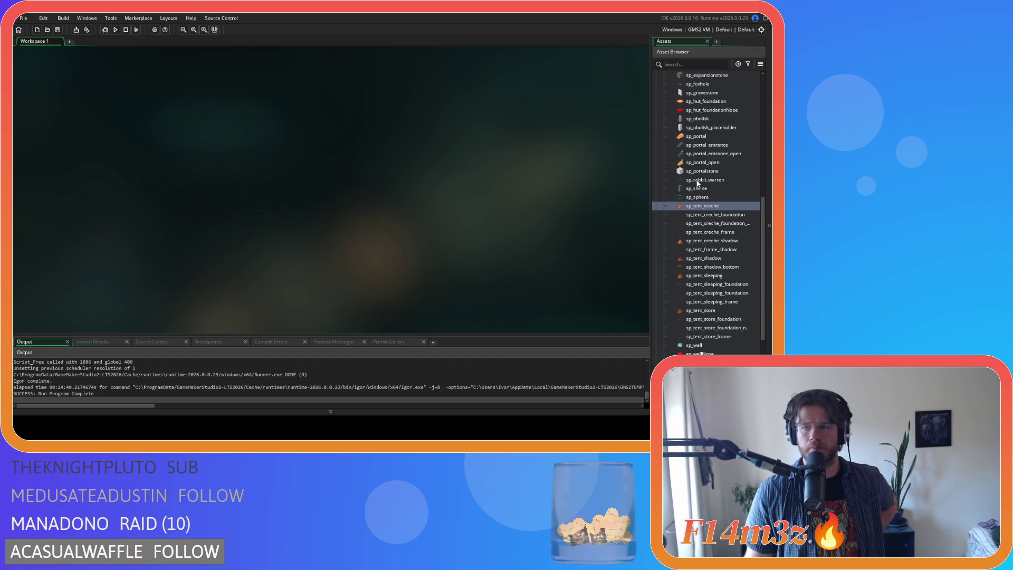
Step: Collapse the Constructs and Sprites folders in the Asset Browser
scroll(681, 176, up, 6)
click(663, 172)
click(656, 138)
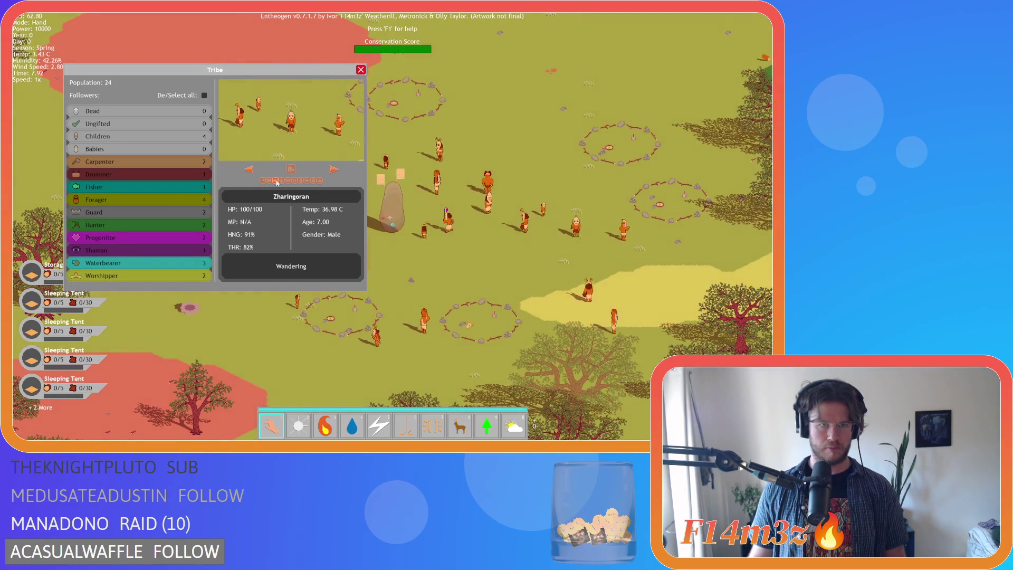
Step: Browse through four followers' details in the Tribe panel, then close it
click(316, 180)
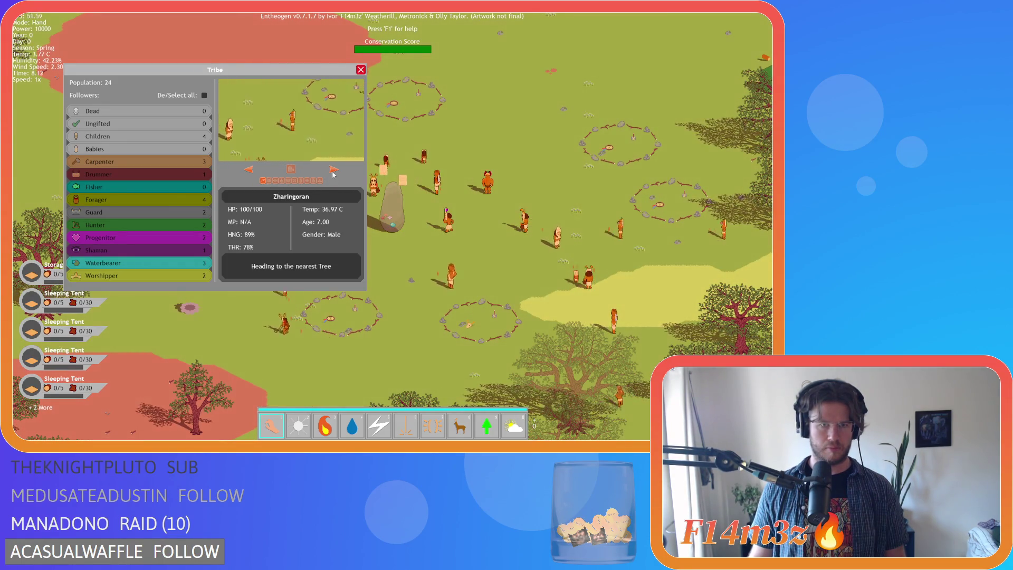
click(282, 181)
click(306, 181)
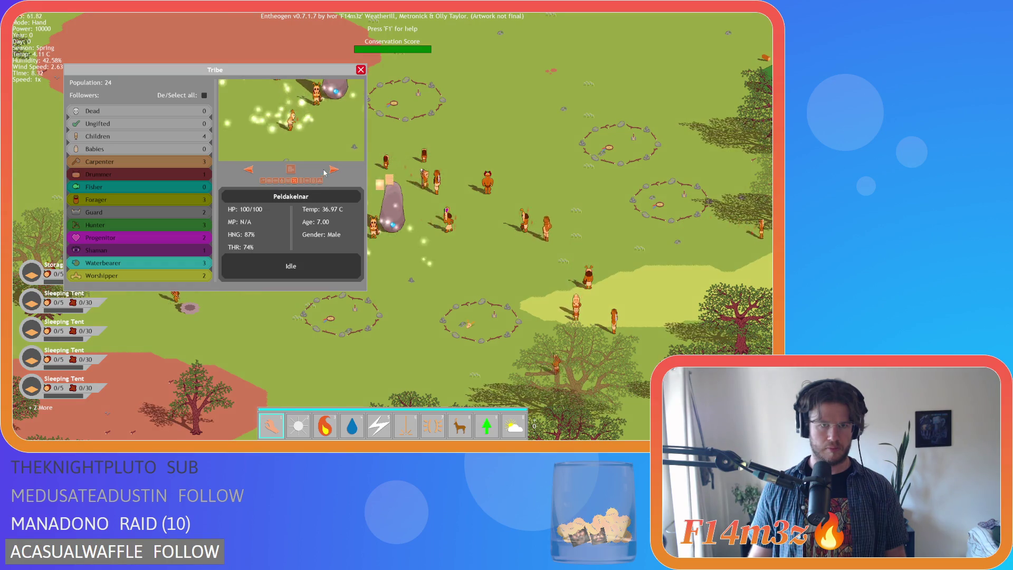
click(301, 180)
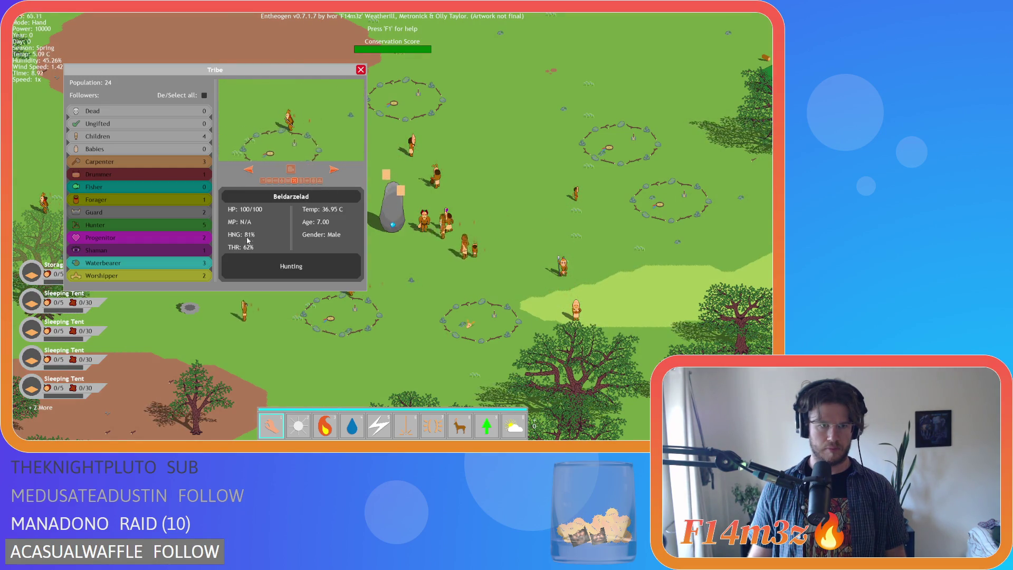
key(Escape)
scroll(406, 235, down, 5)
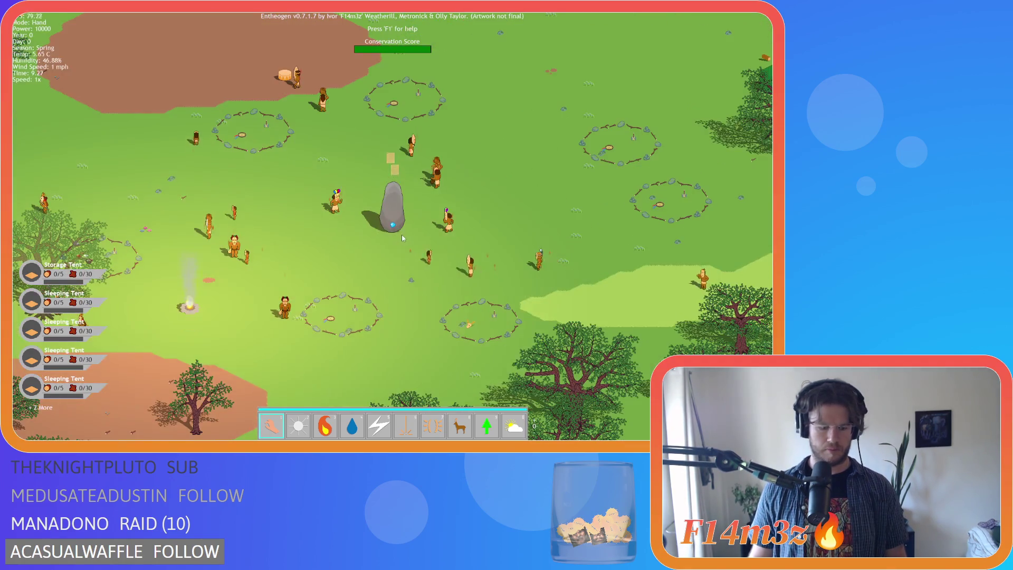
scroll(405, 237, up, 5)
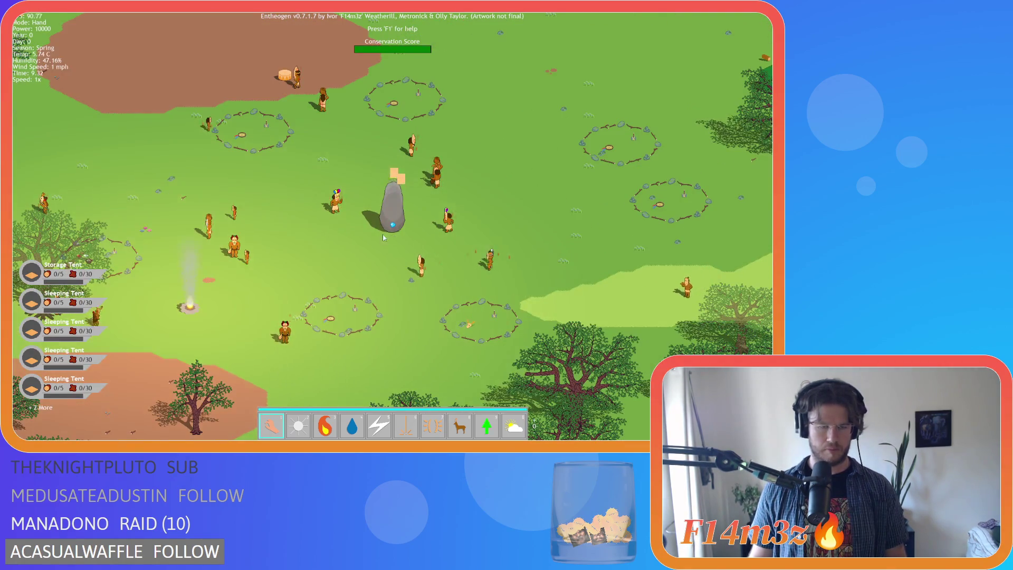
Step: Reopen the Tribe panel, step through the Waterbearers, check Foragers, then close it
key(t)
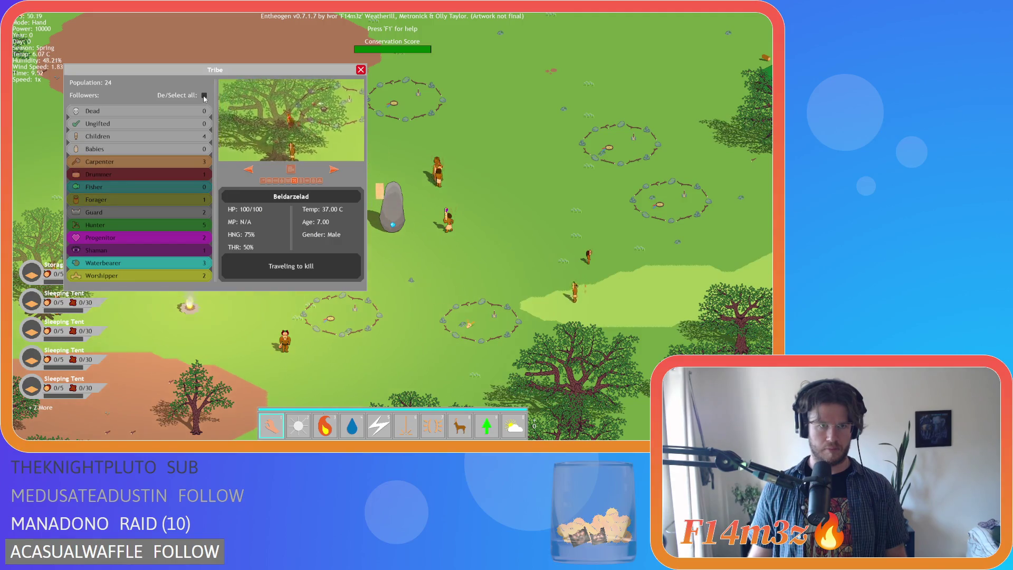
click(146, 260)
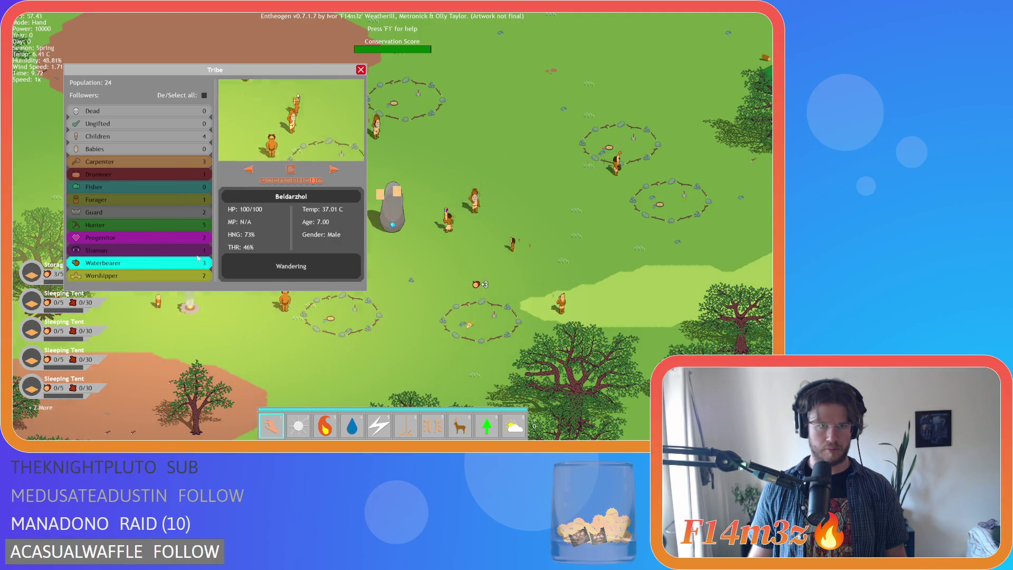
click(333, 170)
click(333, 174)
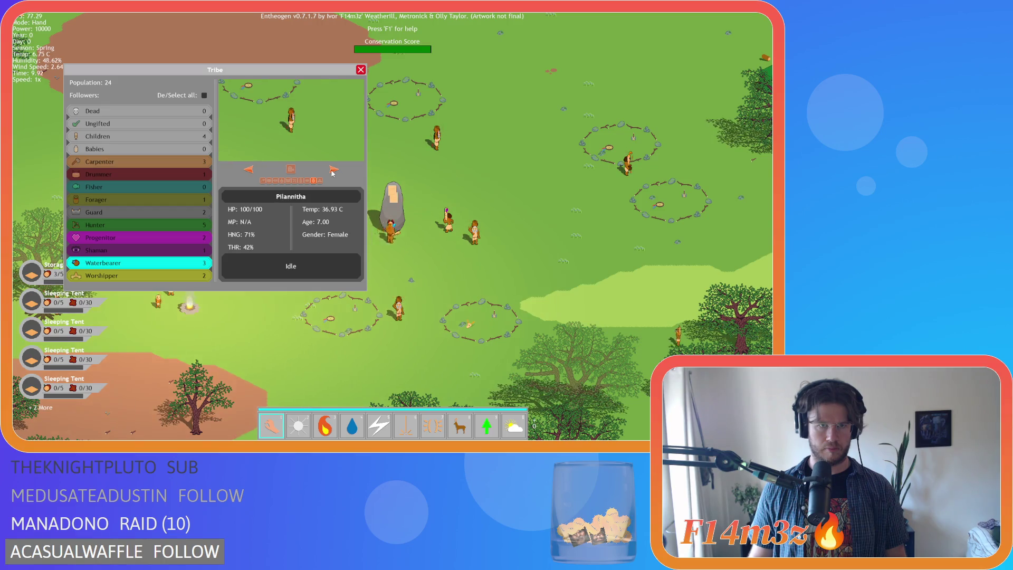
click(251, 169)
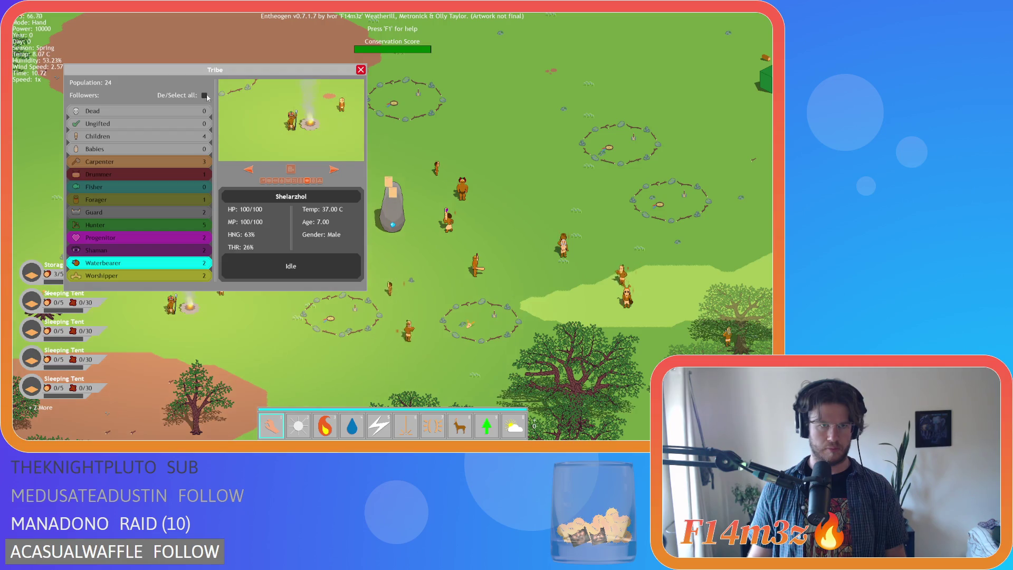
click(172, 200)
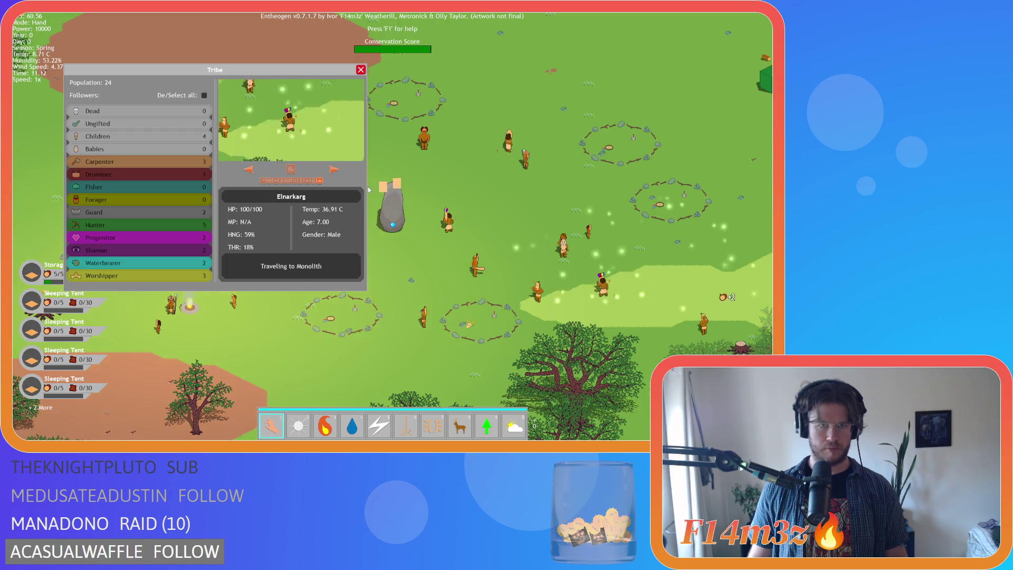
key(Escape)
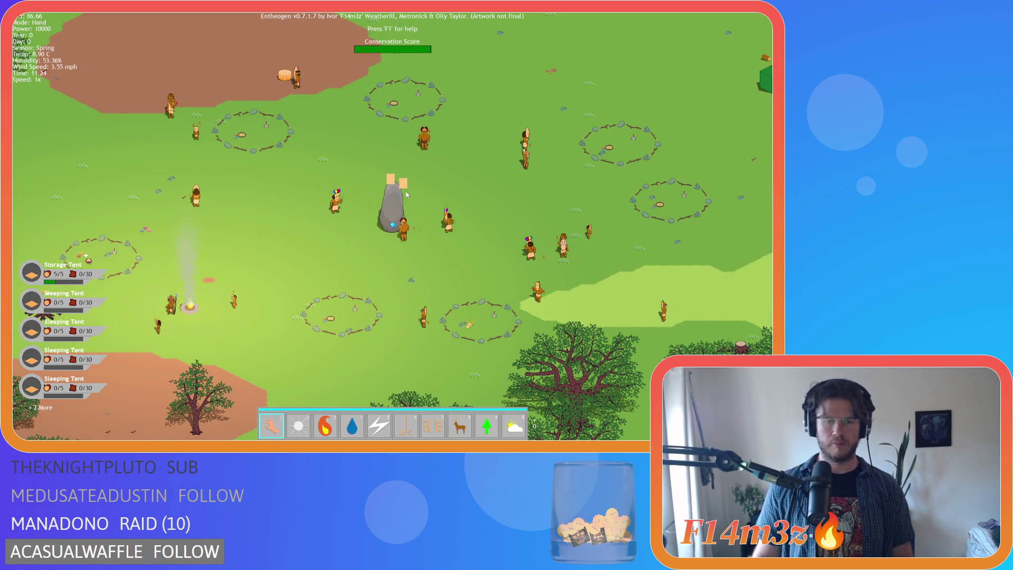
Step: Quicksave with F5, move the campfire below the tent frame and the orange item onto grass
key(F5)
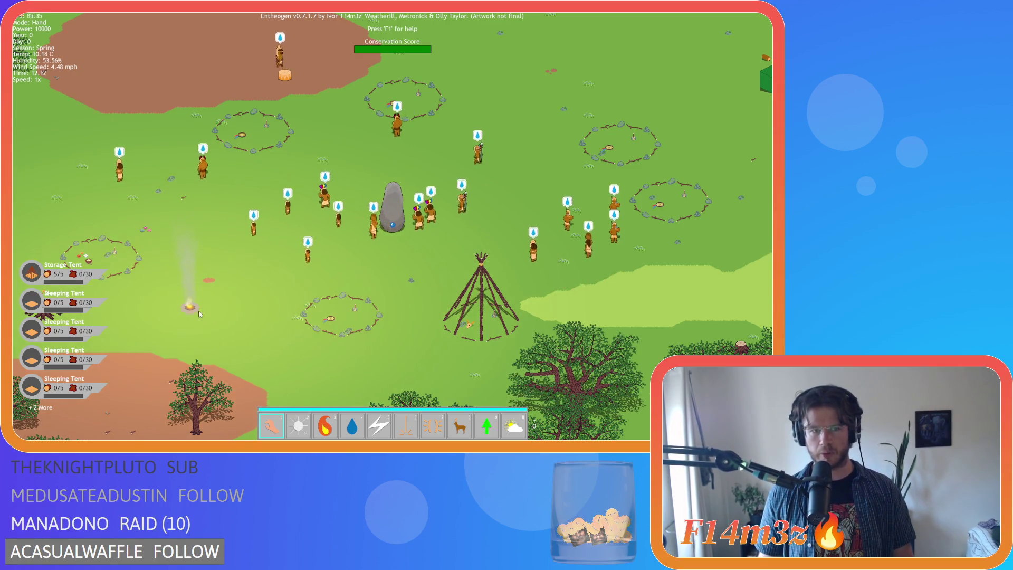
mouse_move(185, 309)
mouse_down()
mouse_move(429, 362)
mouse_move(416, 368)
mouse_move(436, 373)
mouse_up()
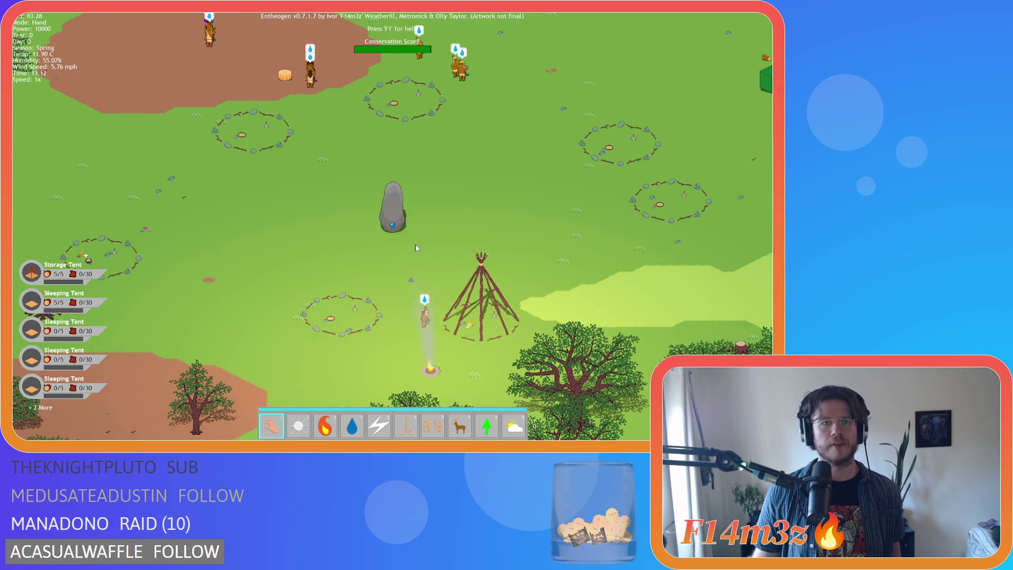
drag(287, 82, 346, 161)
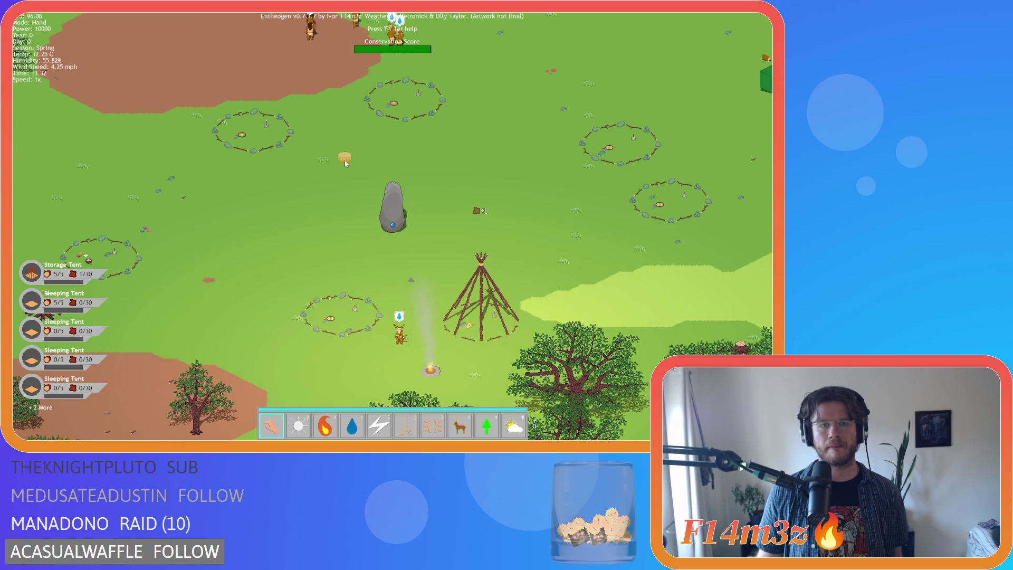
scroll(515, 188, down, 2)
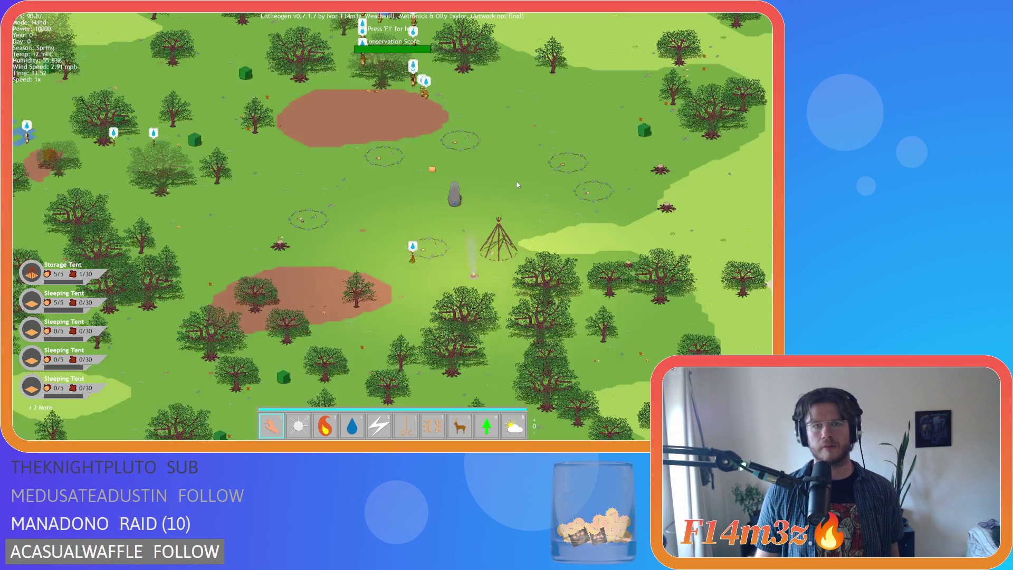
Step: Quicksave again with F5, pan the map, then quit the game and confirm with Y
scroll(478, 181, up, 2)
scroll(477, 181, down, 2)
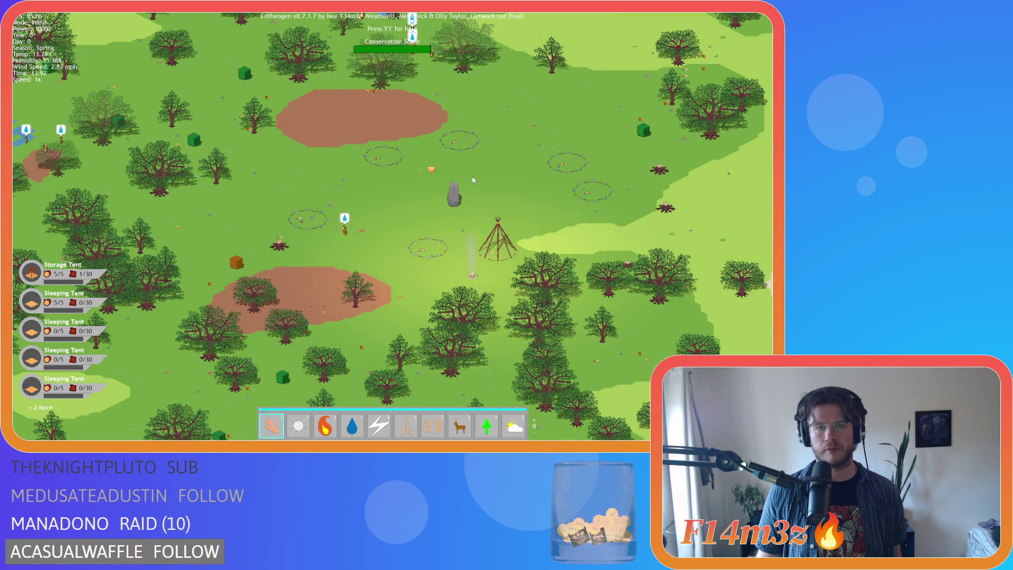
scroll(475, 178, up, 2)
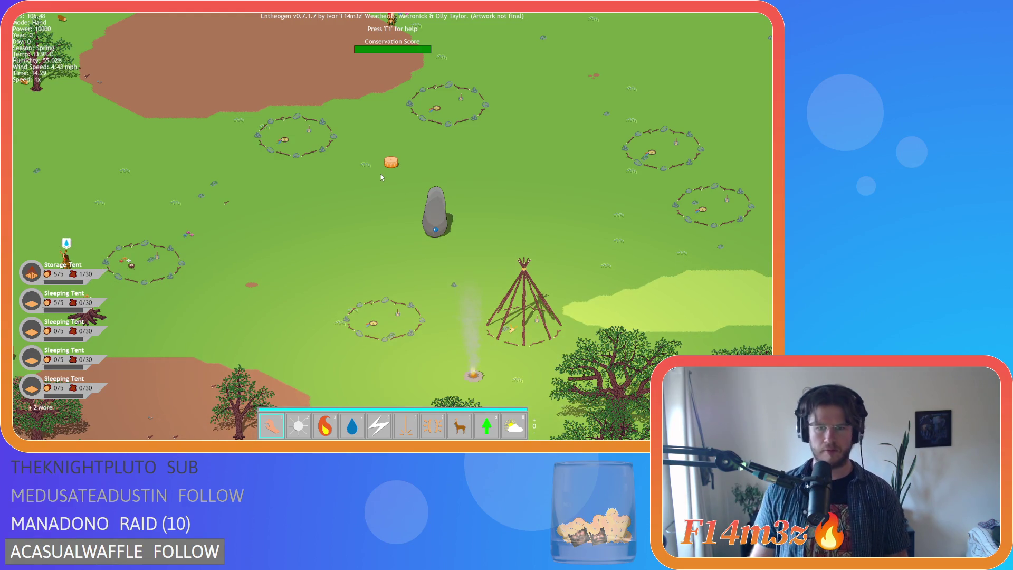
key(F5)
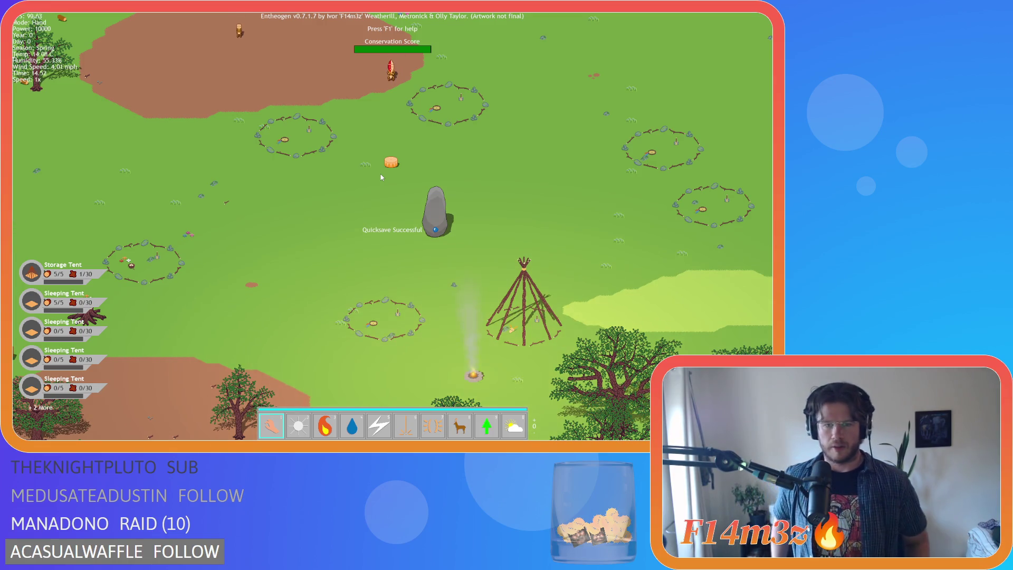
key(Right)
key(Left)
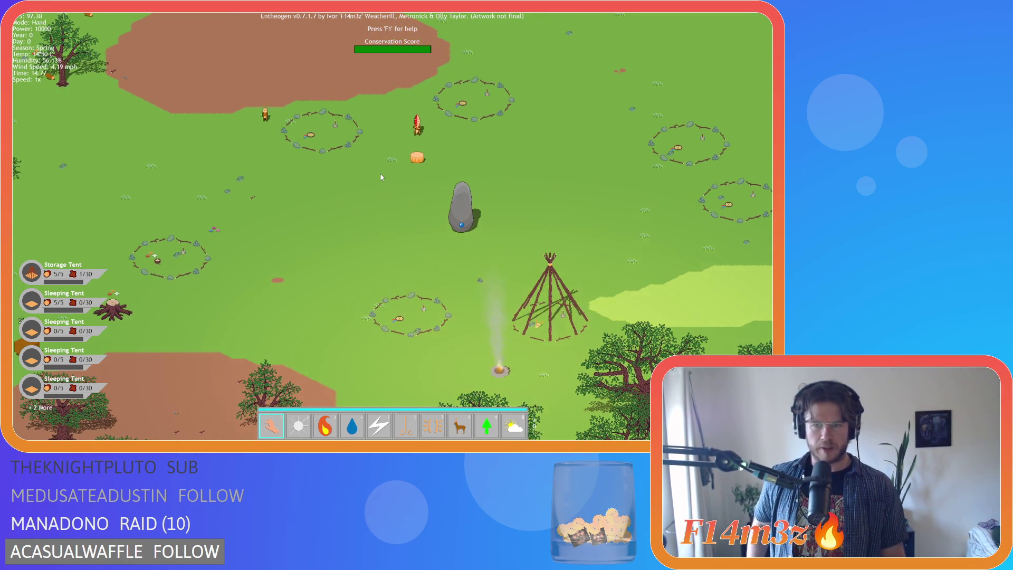
key(Right)
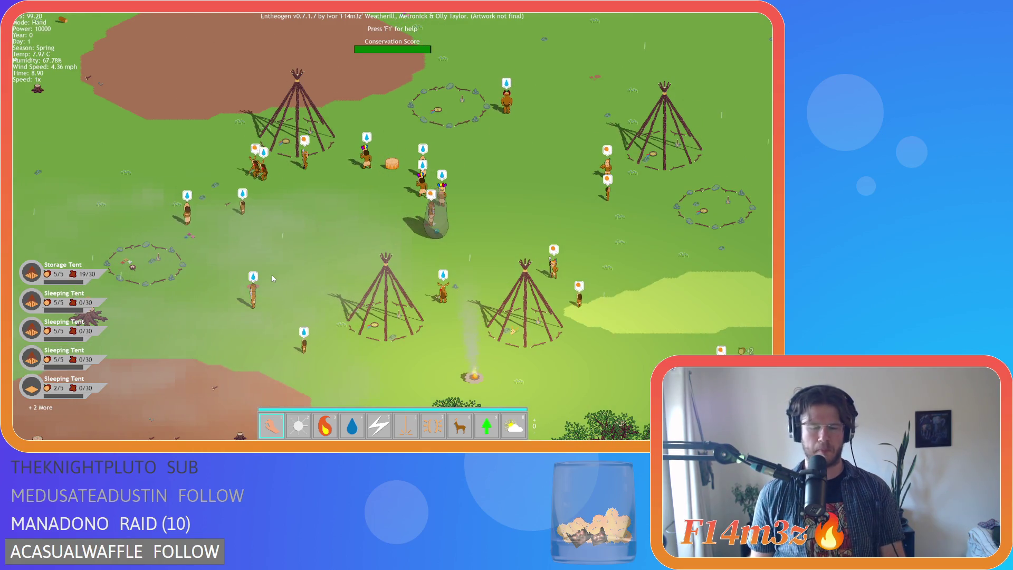
key(Escape)
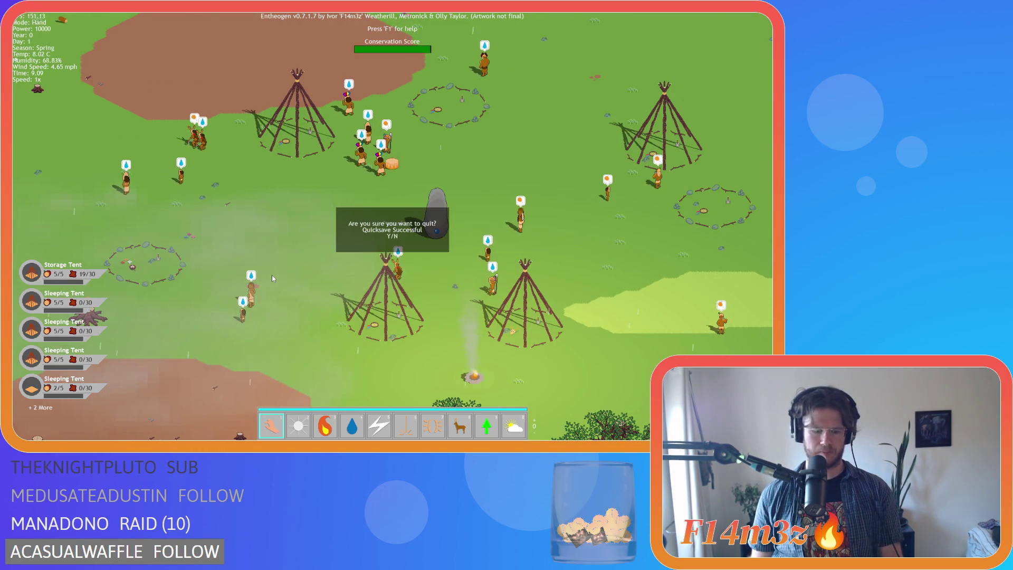
key(y)
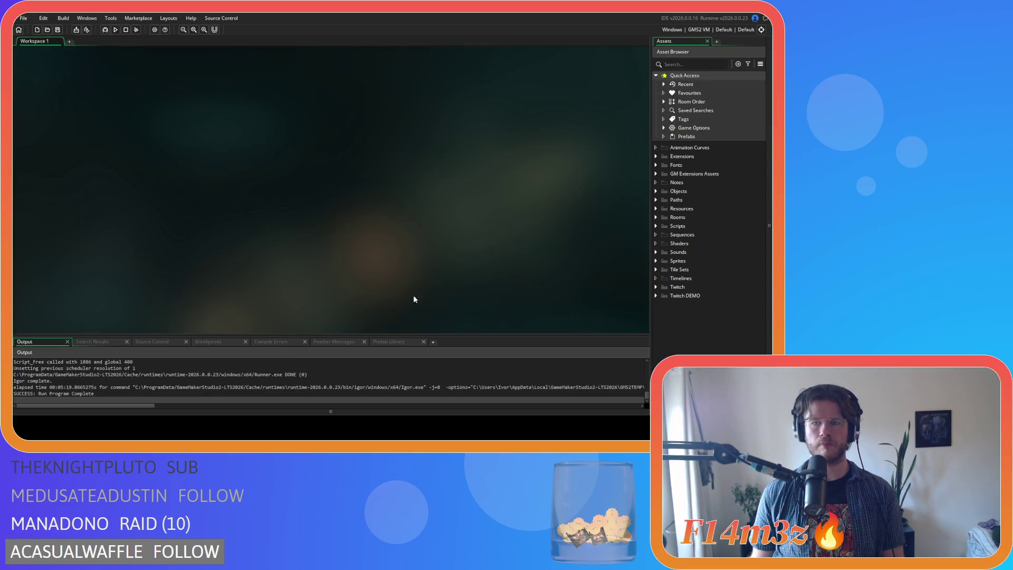
Step: Open the sp_tent_creche sprite from Sprites > Constructs
click(658, 261)
scroll(671, 281, down, 2)
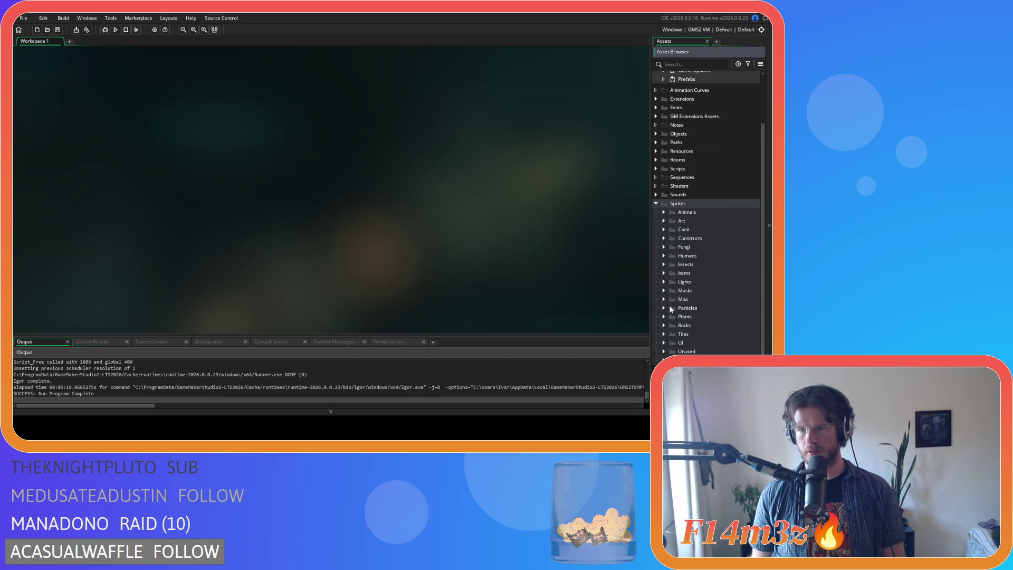
click(664, 238)
scroll(682, 292, down, 3)
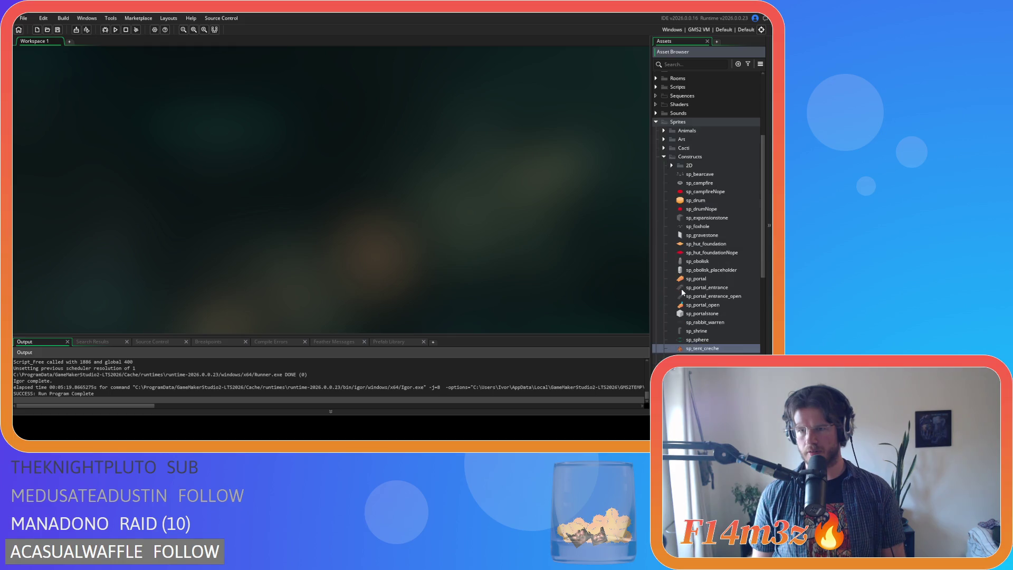
scroll(712, 303, down, 2)
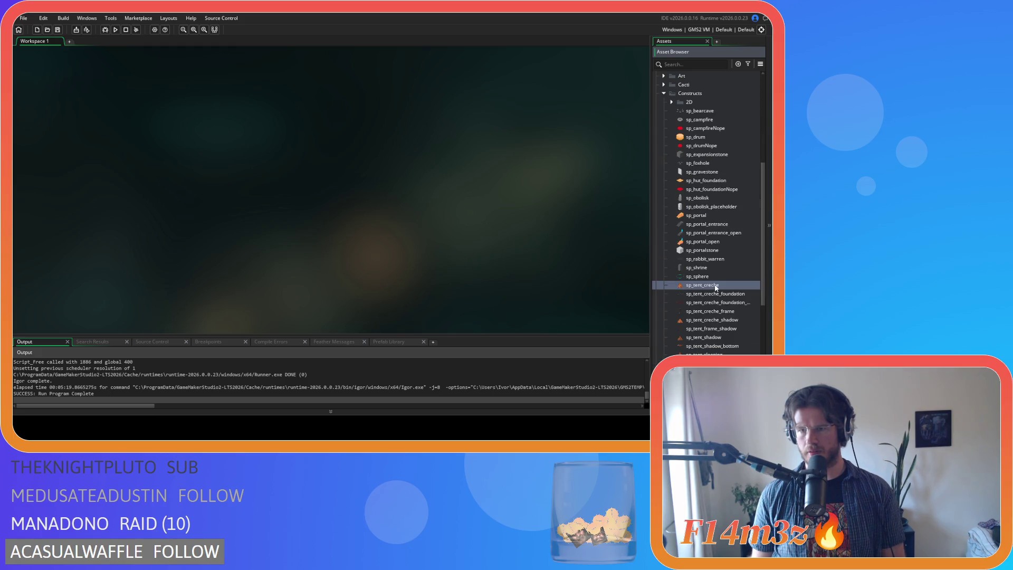
double_click(707, 285)
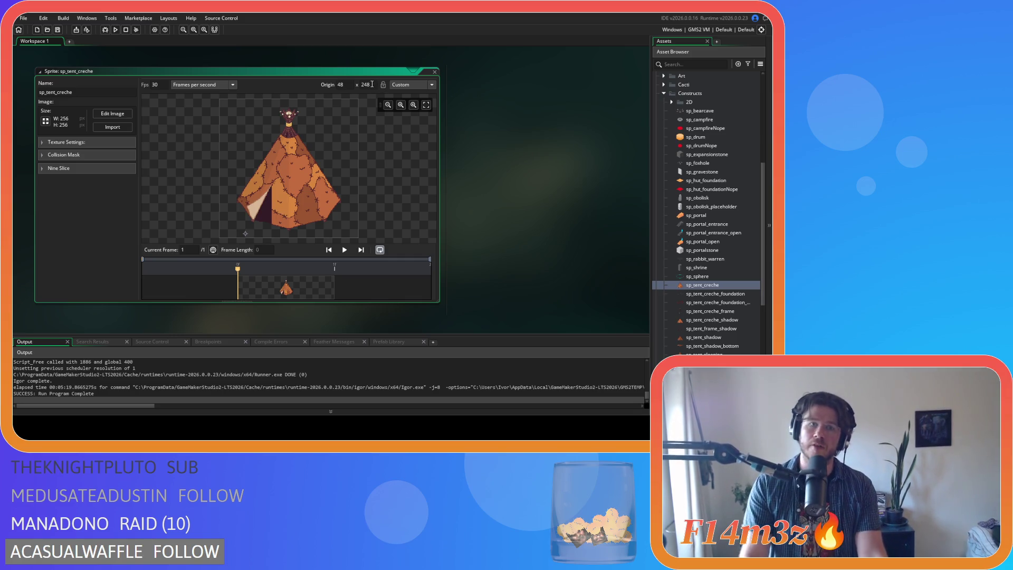
Step: Change sp_tent_creche's origin Y from 248 to 232
click(364, 84)
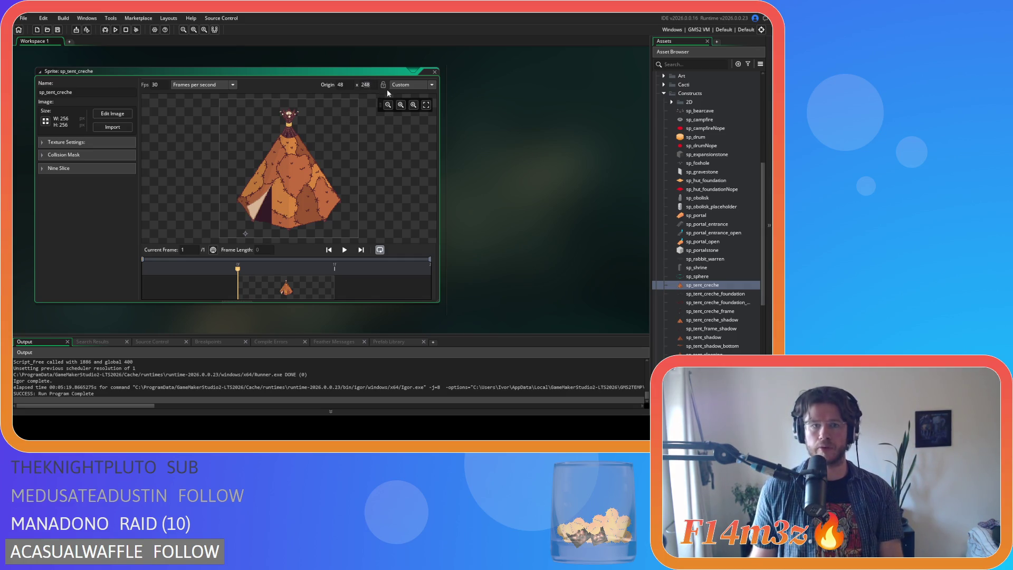
key(Delete)
key(Delete)
text(32)
key(Return)
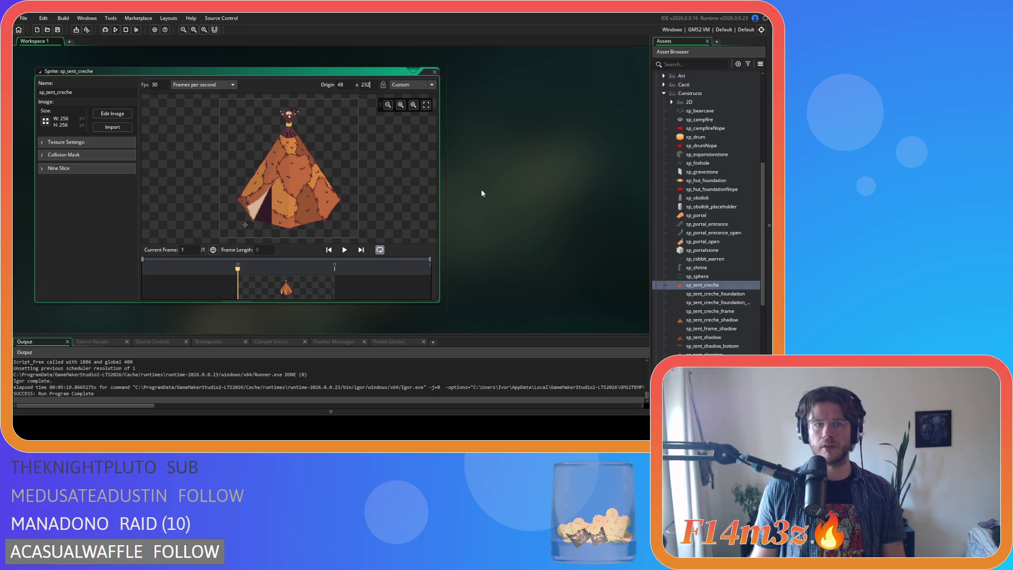
Step: Scroll down the asset list and open the sp_tent_shadow sprite
scroll(706, 265, down, 2)
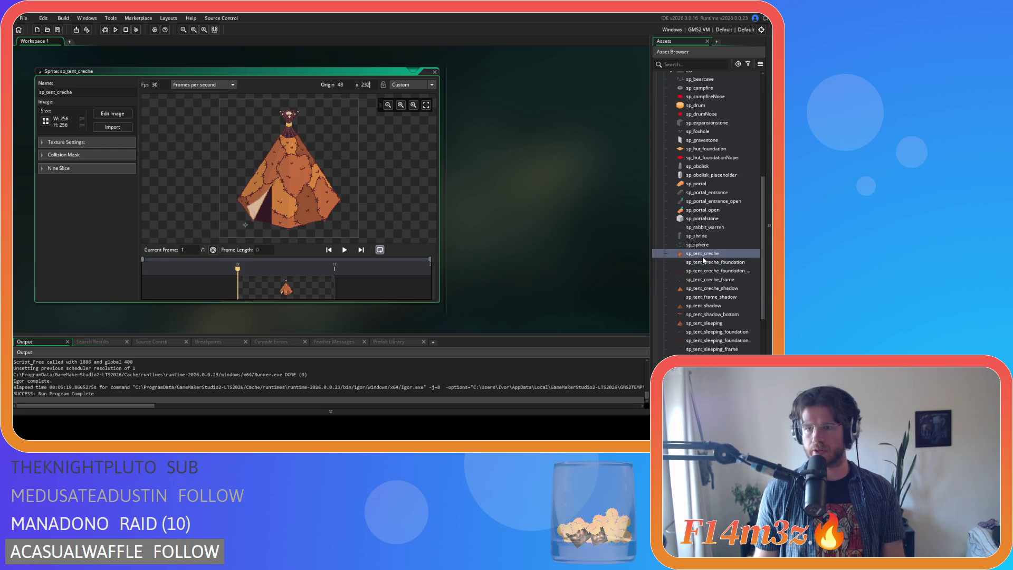
scroll(710, 272, down, 1)
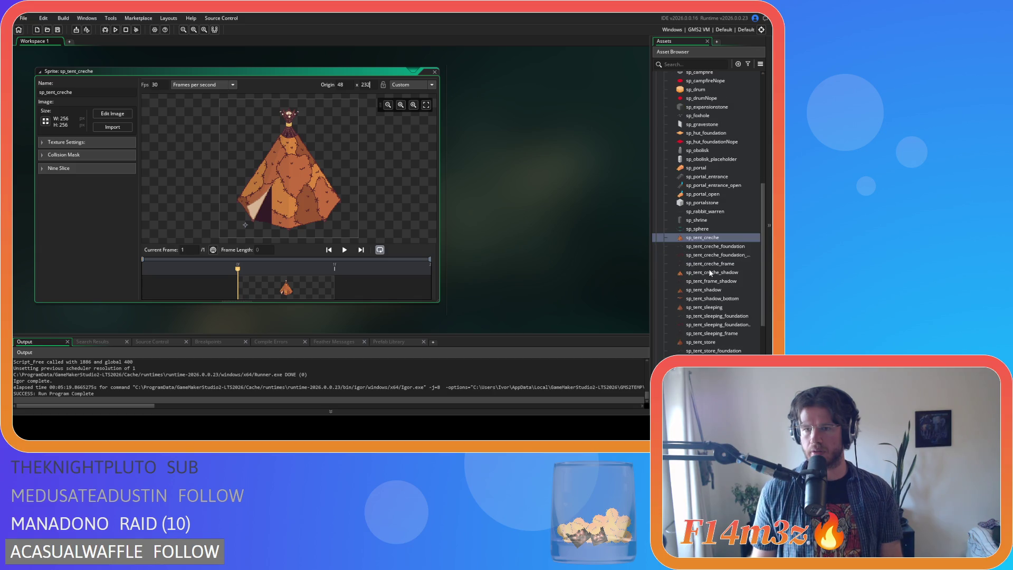
scroll(710, 274, down, 1)
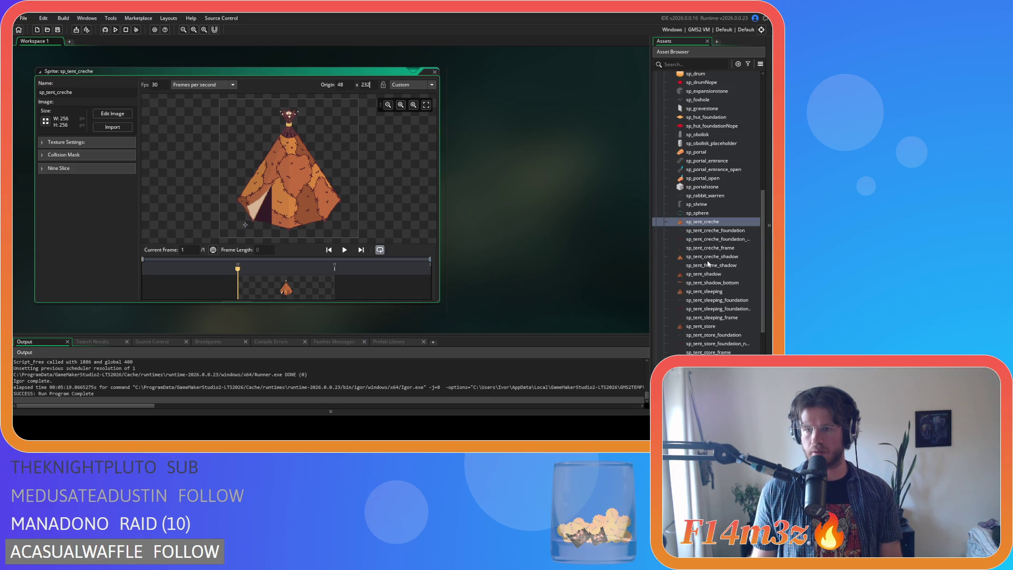
scroll(708, 264, down, 1)
double_click(708, 258)
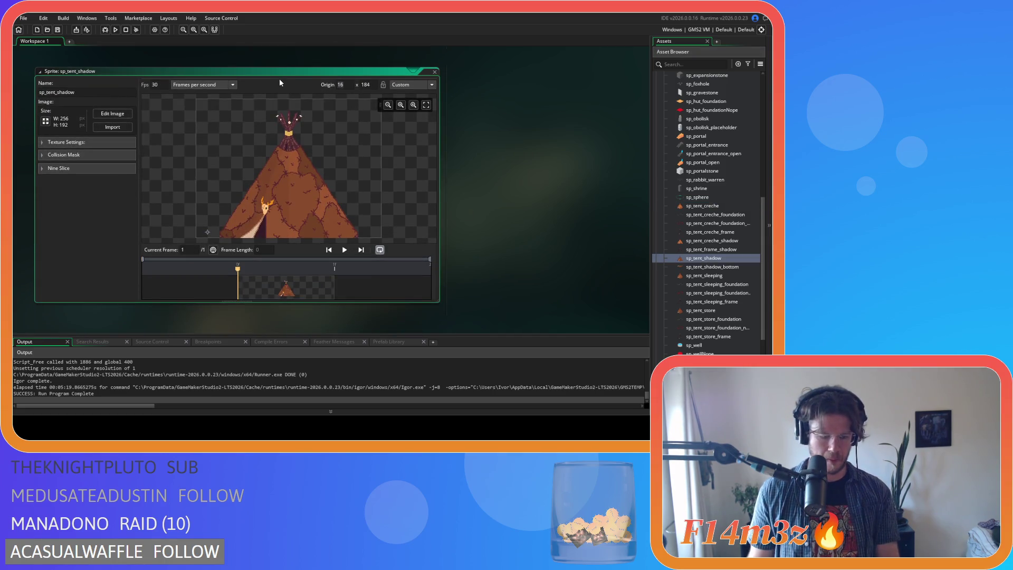
text(48)
Step: Set the sp_tent_sleeping sprite's origin to 48, 232
click(370, 87)
text(232)
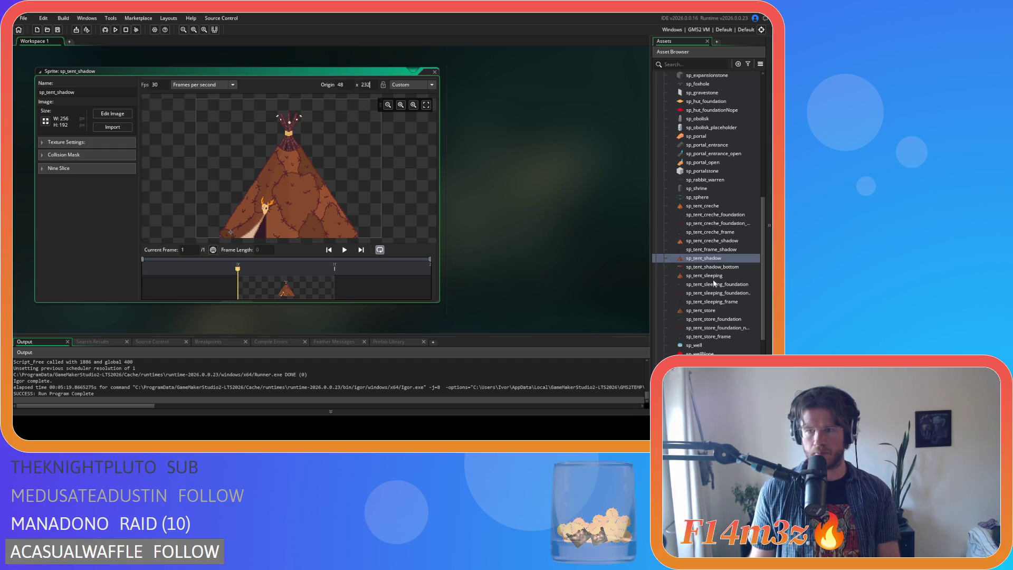
double_click(713, 278)
double_click(340, 85)
text(48)
double_click(364, 85)
text(232)
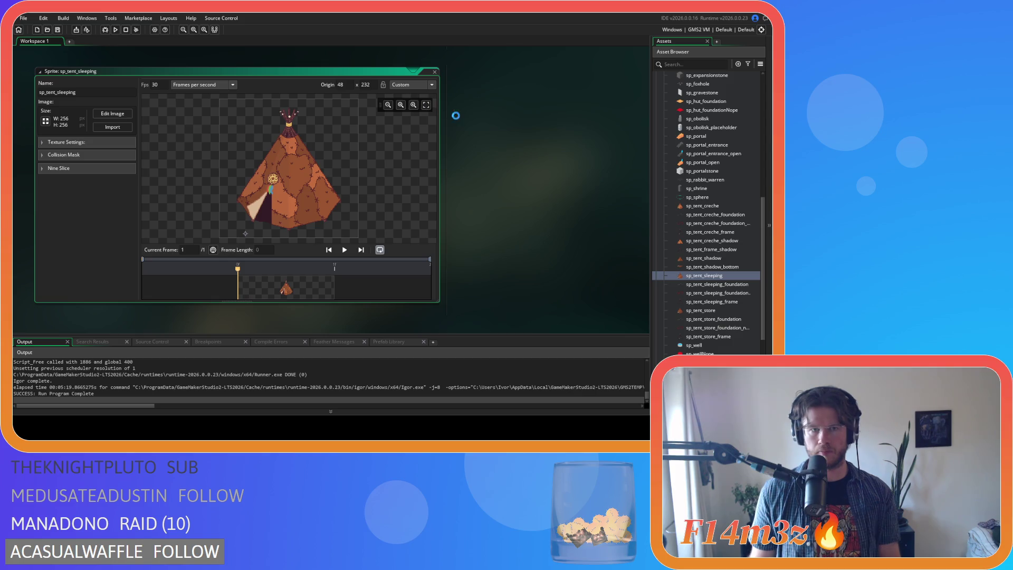
click(522, 175)
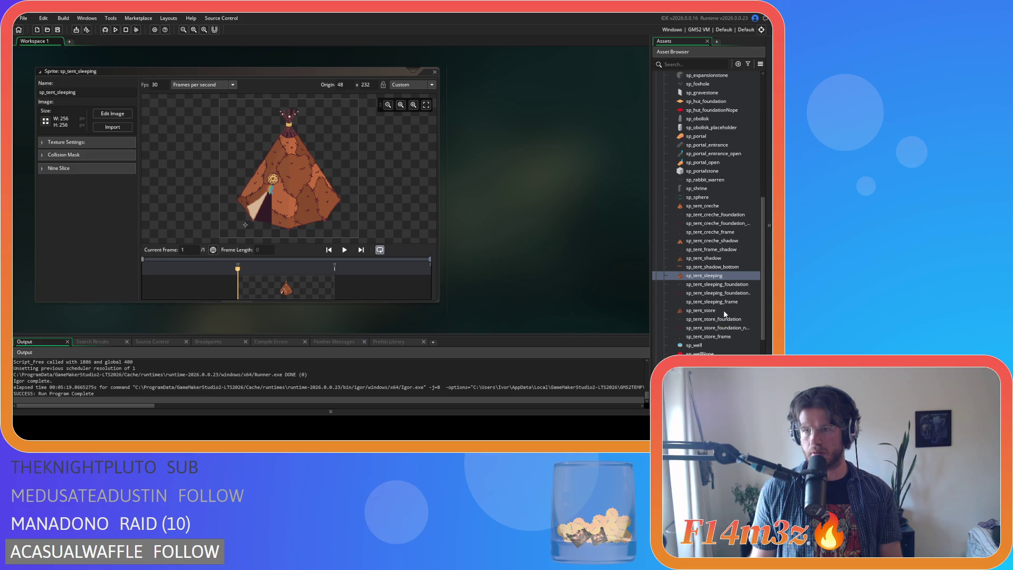
Step: Change sp_tent_shadow's origin X from 16 to 48
click(716, 259)
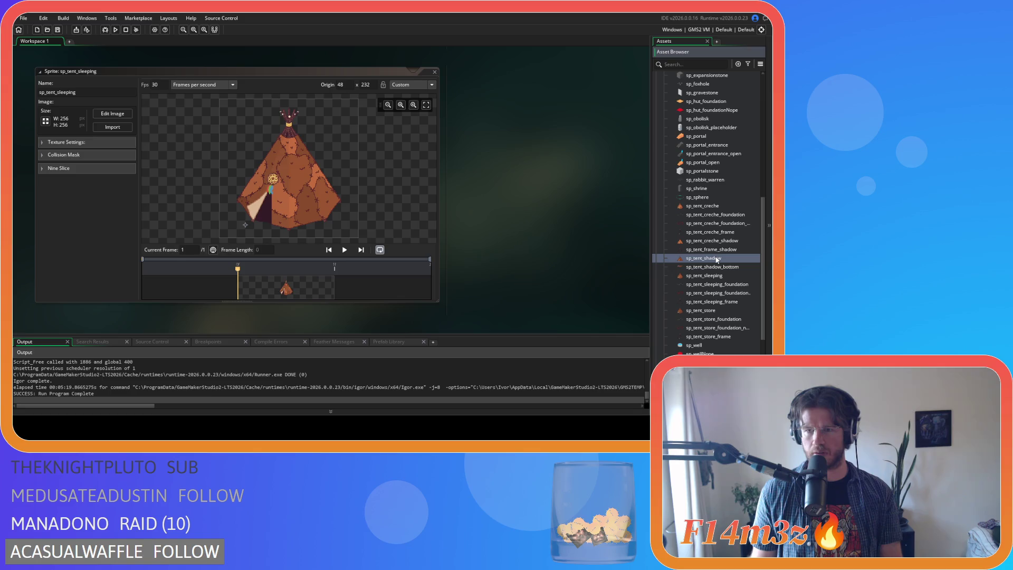
double_click(716, 258)
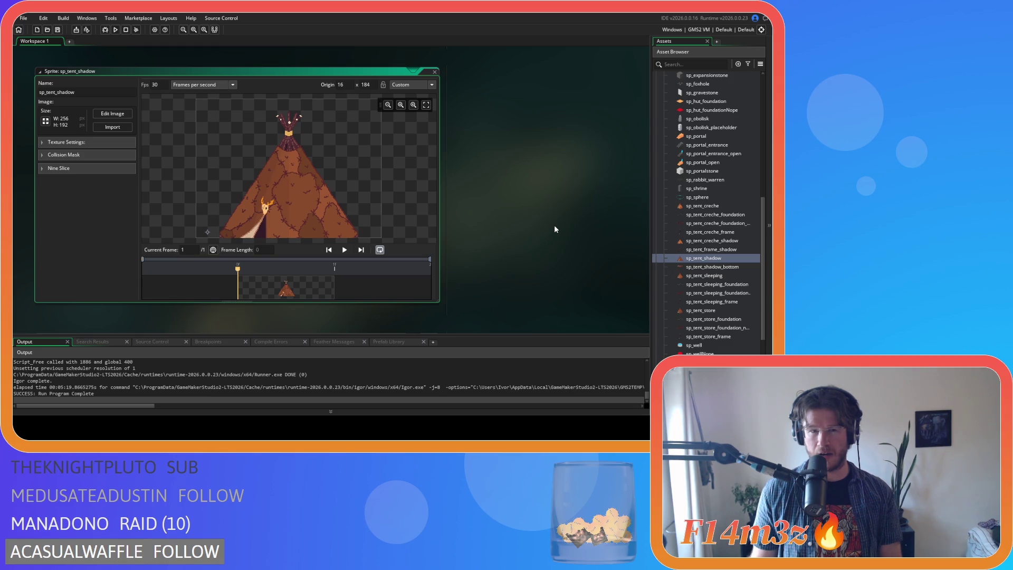
click(341, 85)
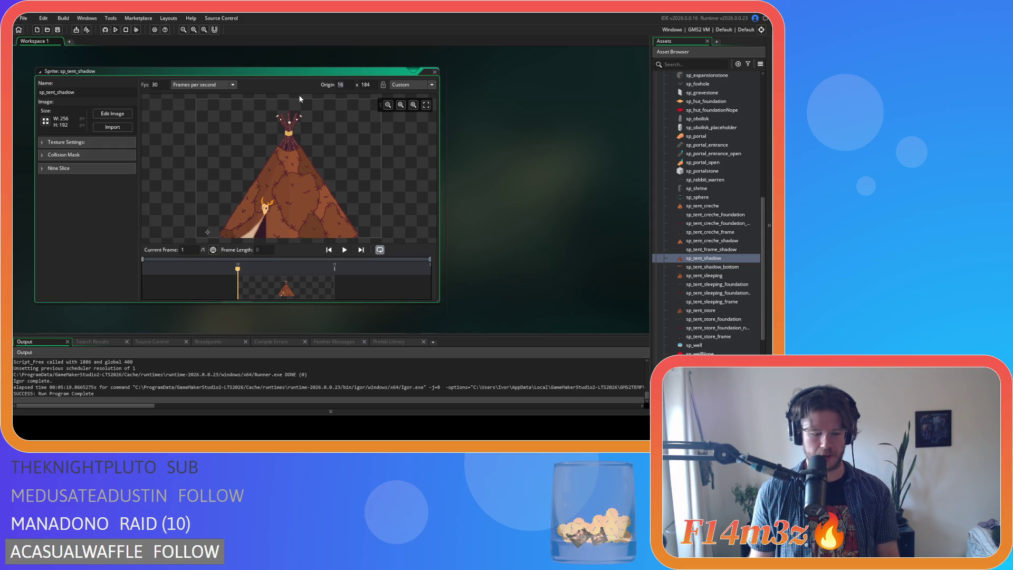
text(48)
key(Return)
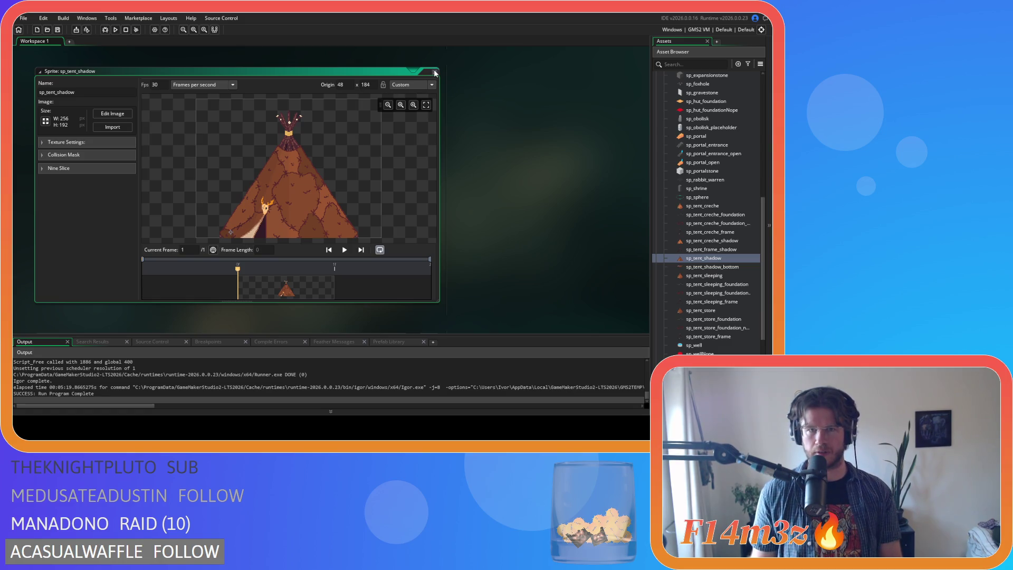
double_click(727, 275)
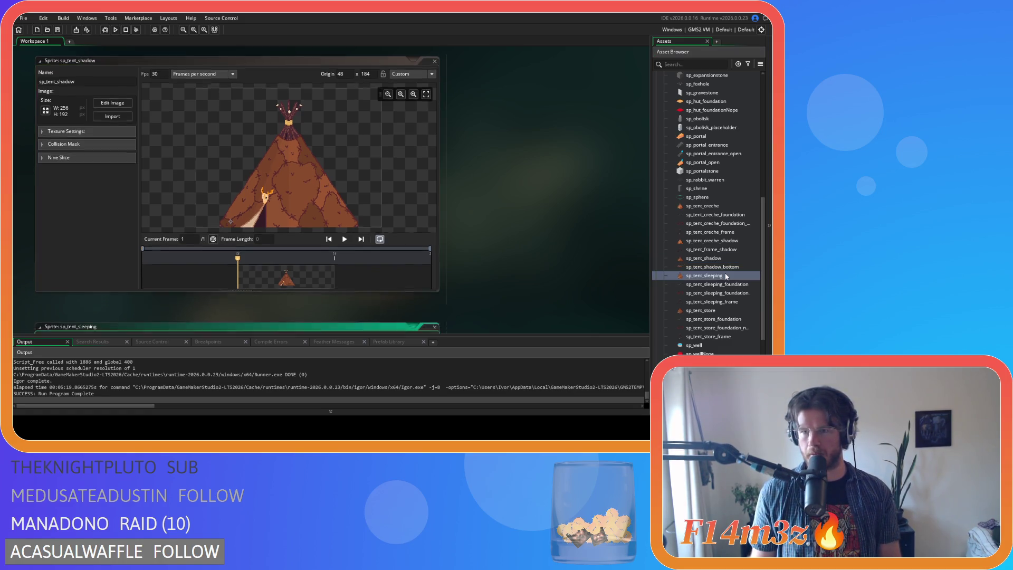
Step: Set the sp_tent_store sprite's origin to 48, 232
double_click(716, 310)
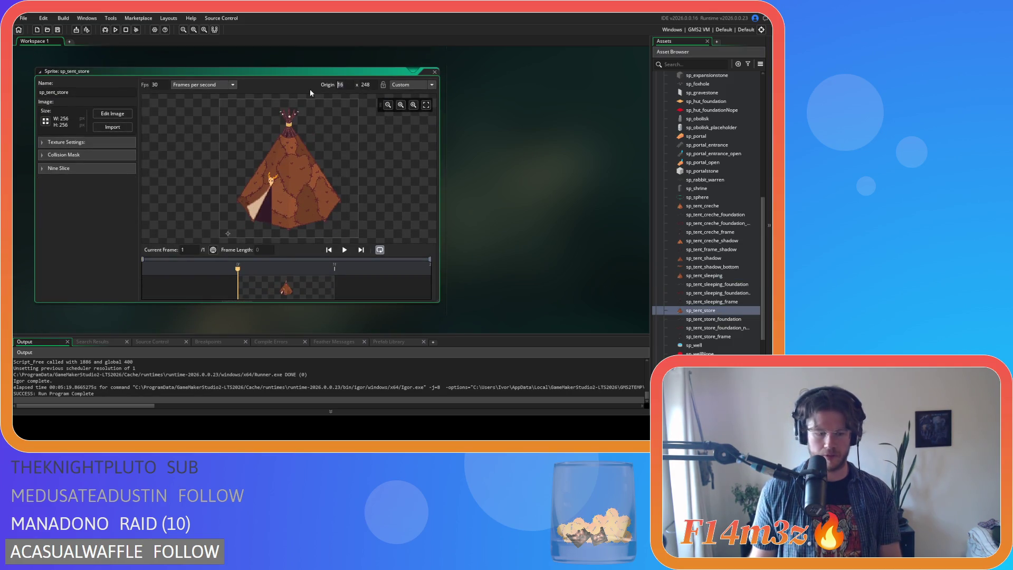
text(48)
key(Tab)
text(232)
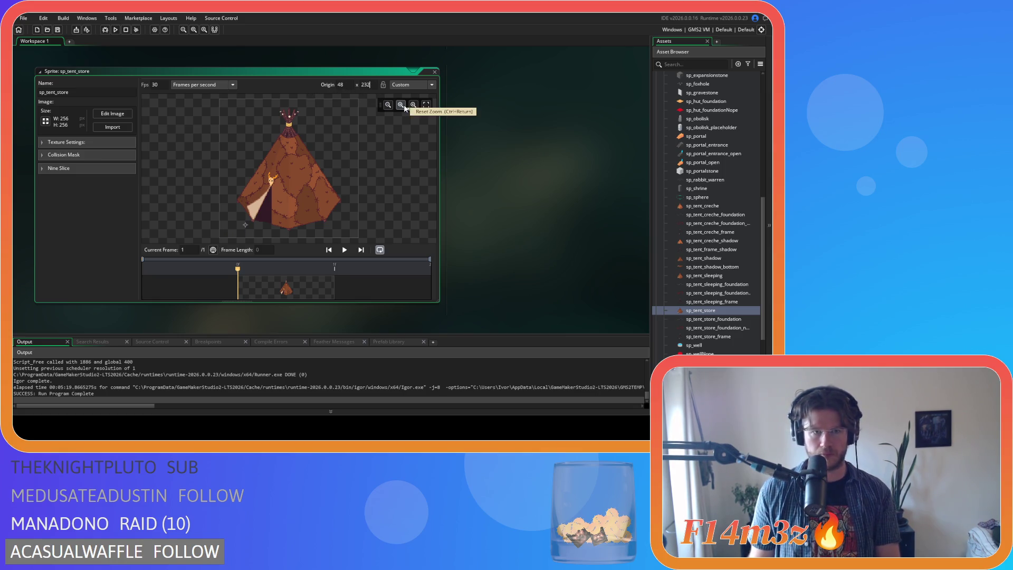
Step: Set the sp_tent_store_foundation sprite's origin to 48, 104
double_click(726, 320)
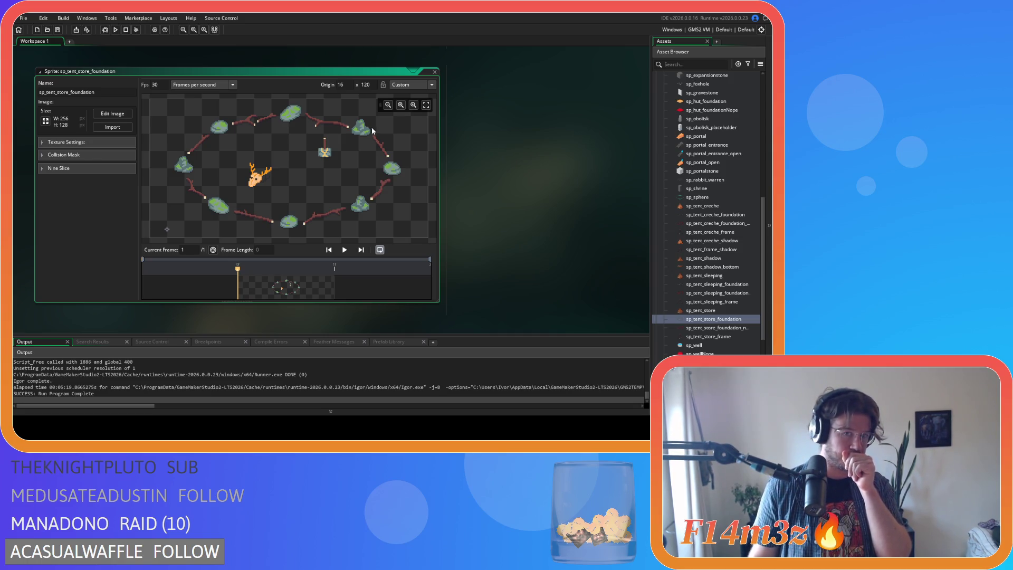
click(343, 84)
text(48)
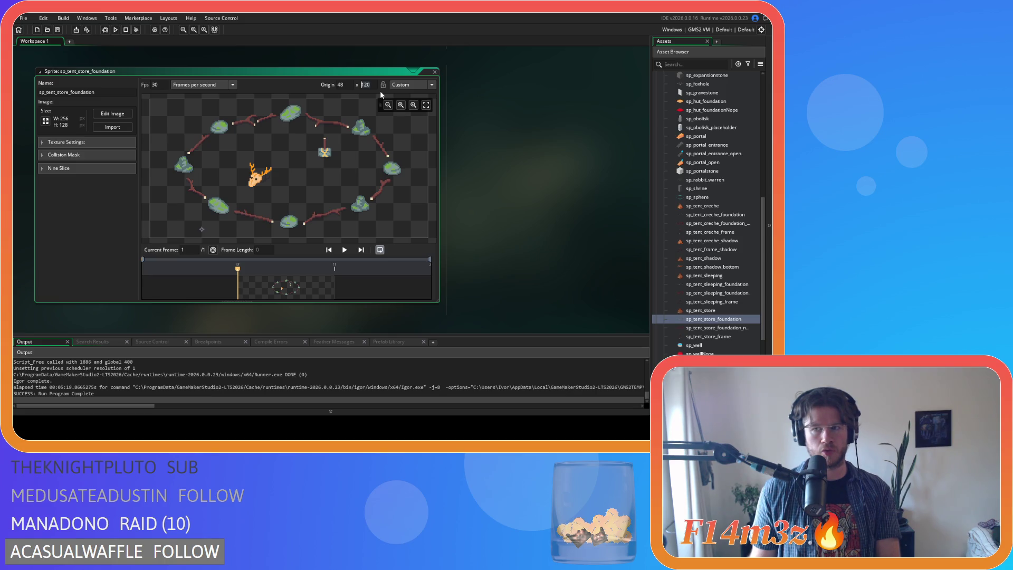
text(104)
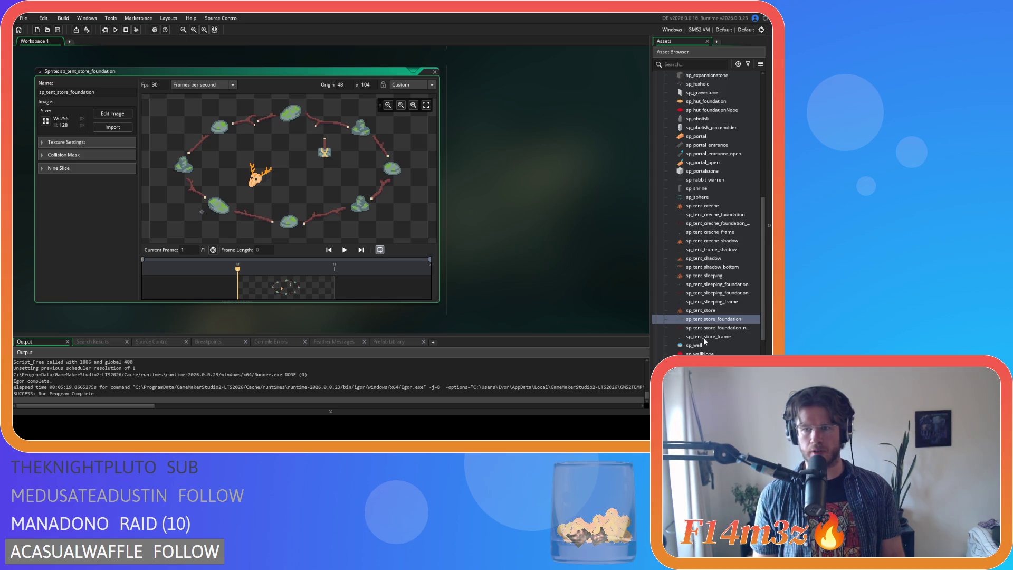
double_click(716, 328)
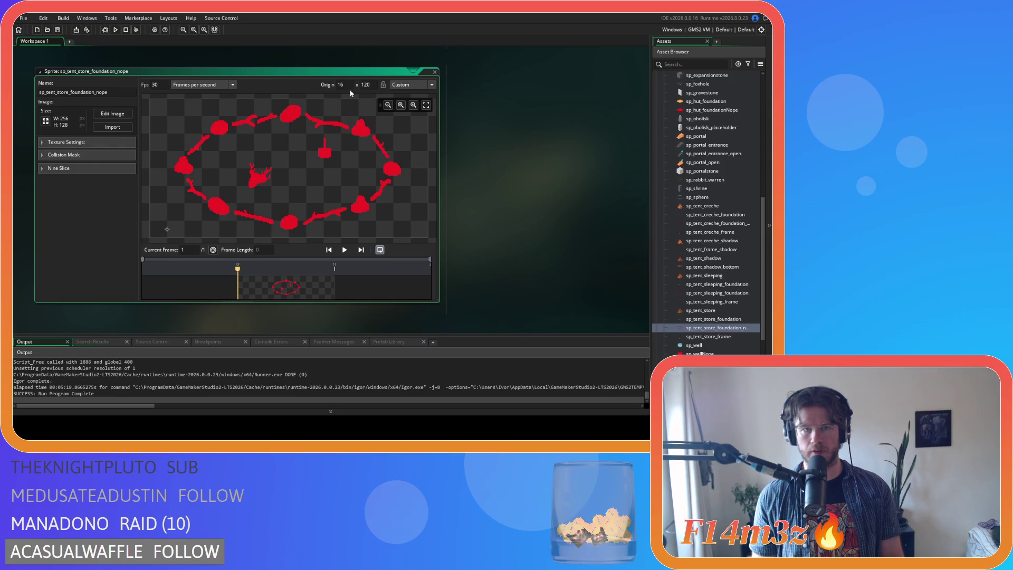
Step: Set sp_tent_store_foundation_nope's origin to 48, 104, correcting a mistyped 204
key(shift+Tab)
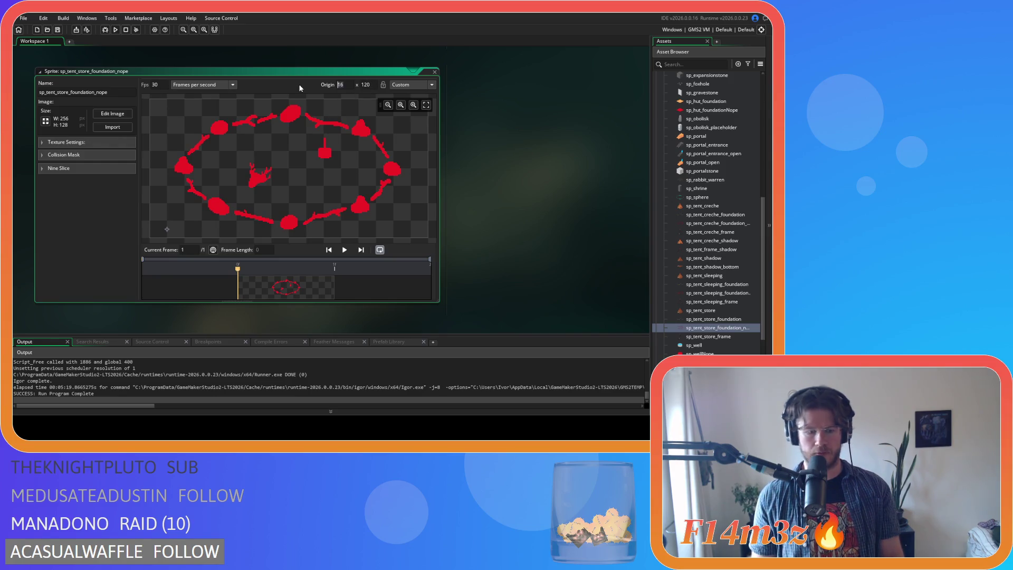
text(48)
key(Tab)
text(204)
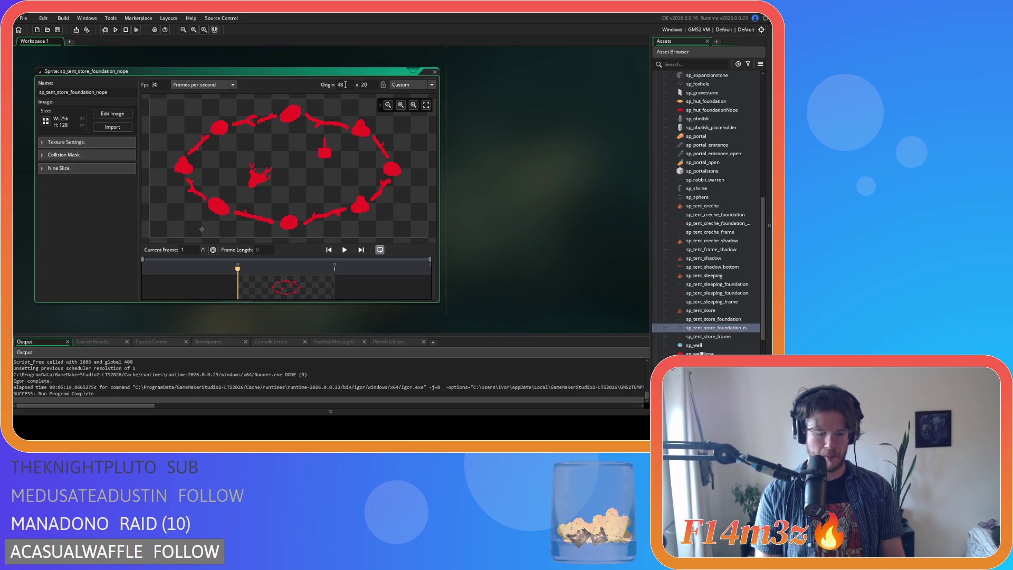
key(BackSpace)
key(BackSpace)
key(BackSpace)
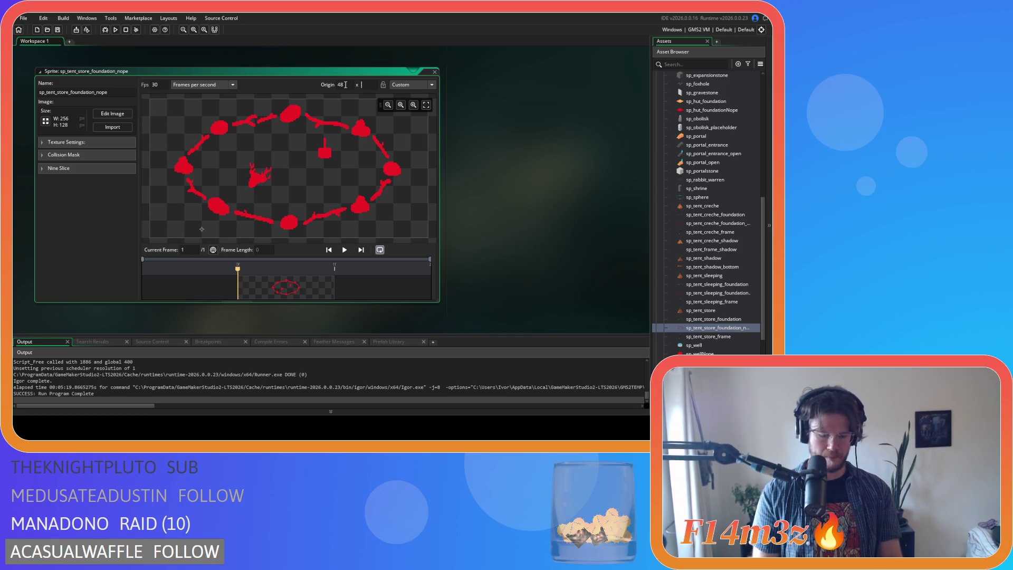
text(104)
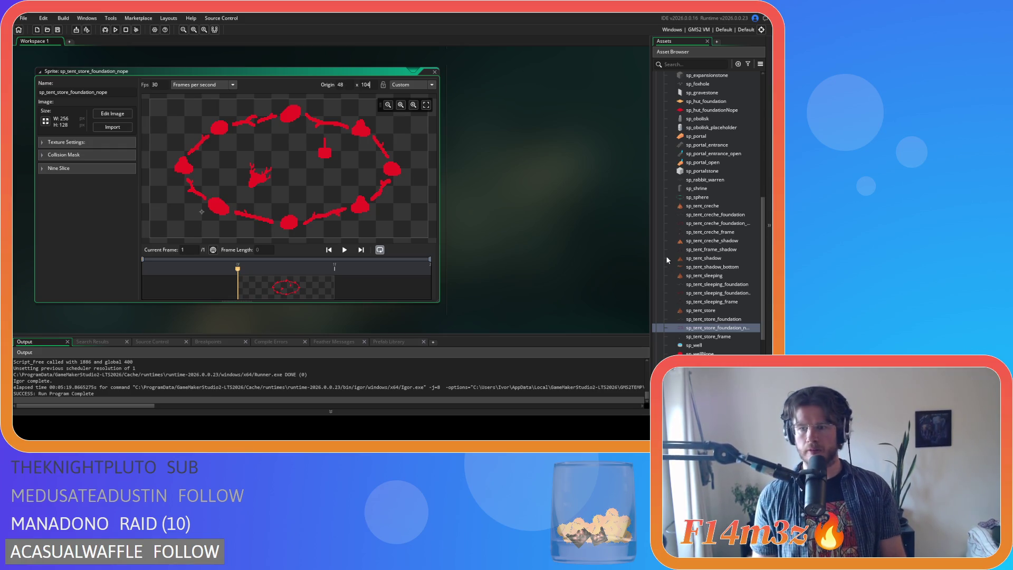
Step: Set the sp_tent_store_frame sprite's origin to 48, 232
click(708, 338)
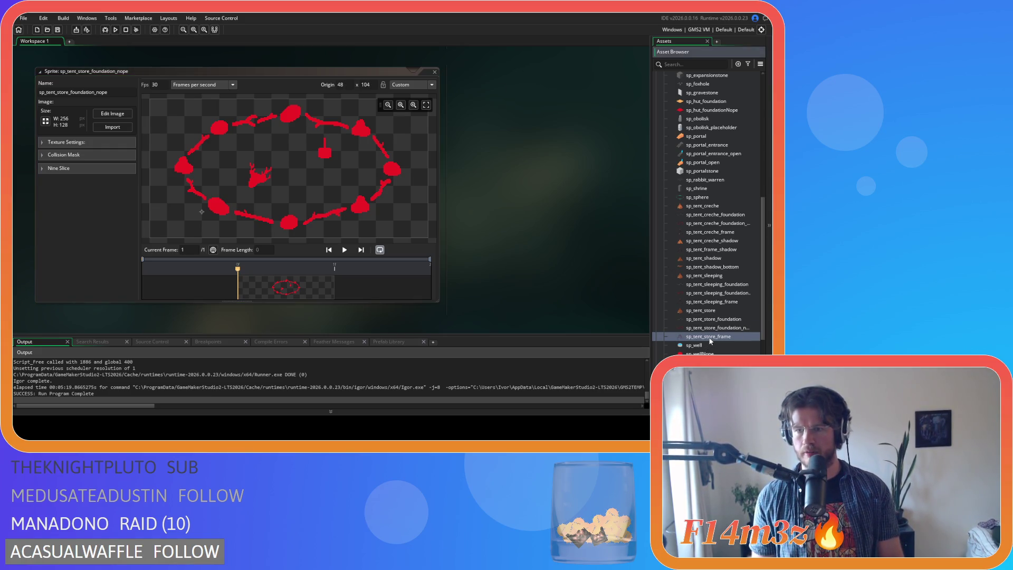
double_click(711, 339)
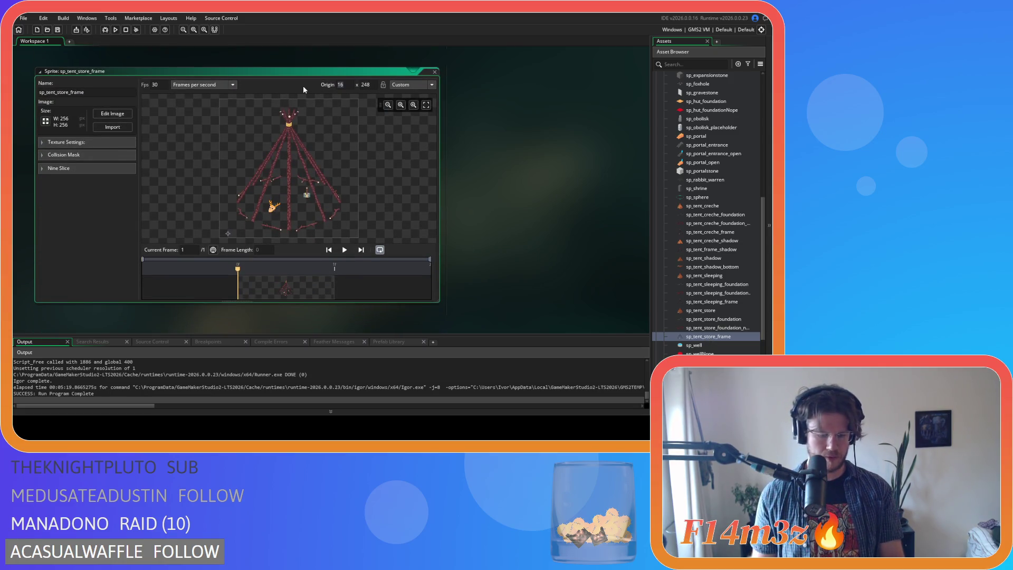
double_click(342, 84)
text(48)
key(Tab)
text(232)
key(Return)
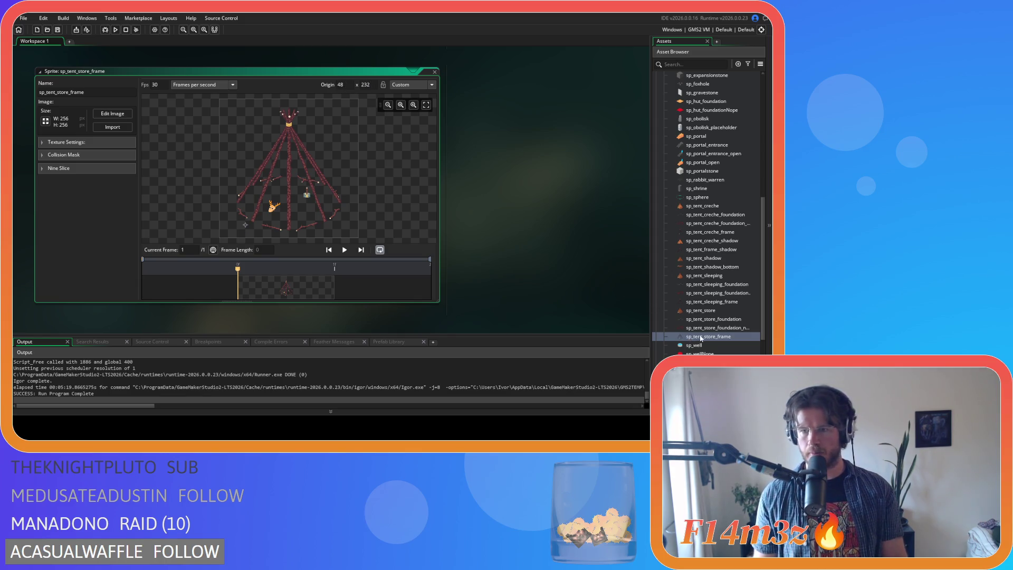
Step: Reopen sp_tent_store_foundation_nope, sp_tent_store_foundation and sp_tent_store to check their origins
double_click(734, 327)
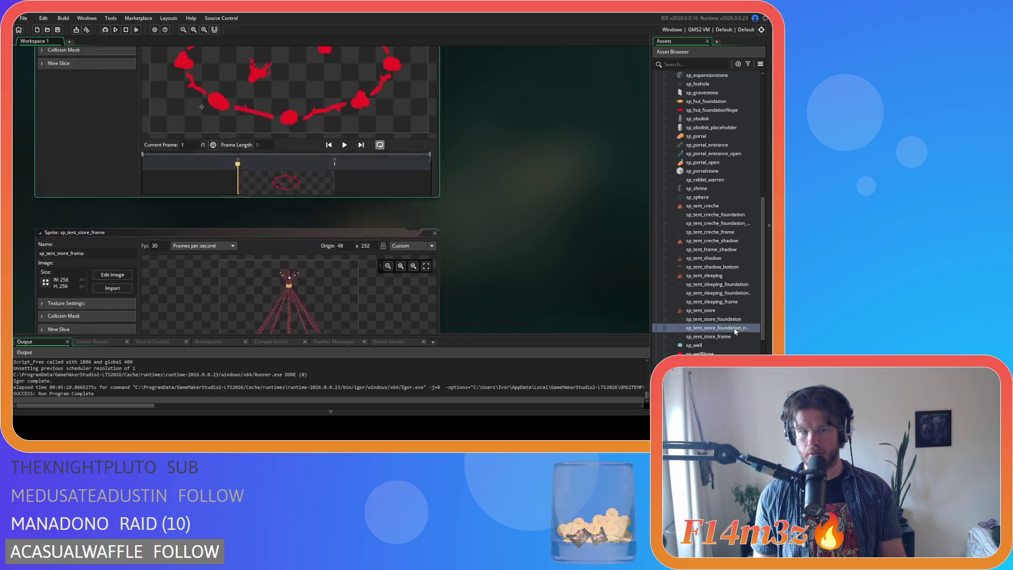
double_click(731, 319)
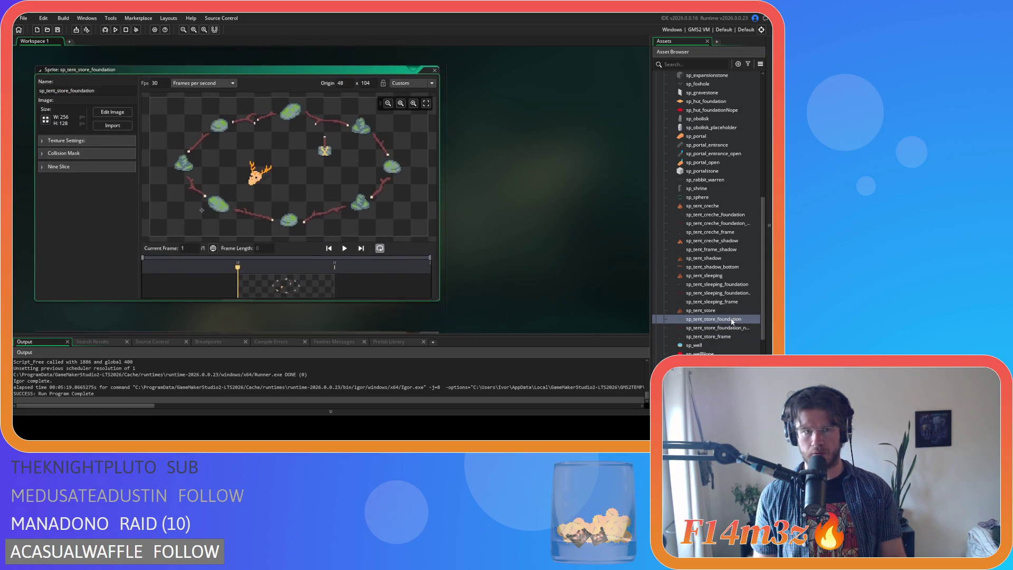
double_click(729, 311)
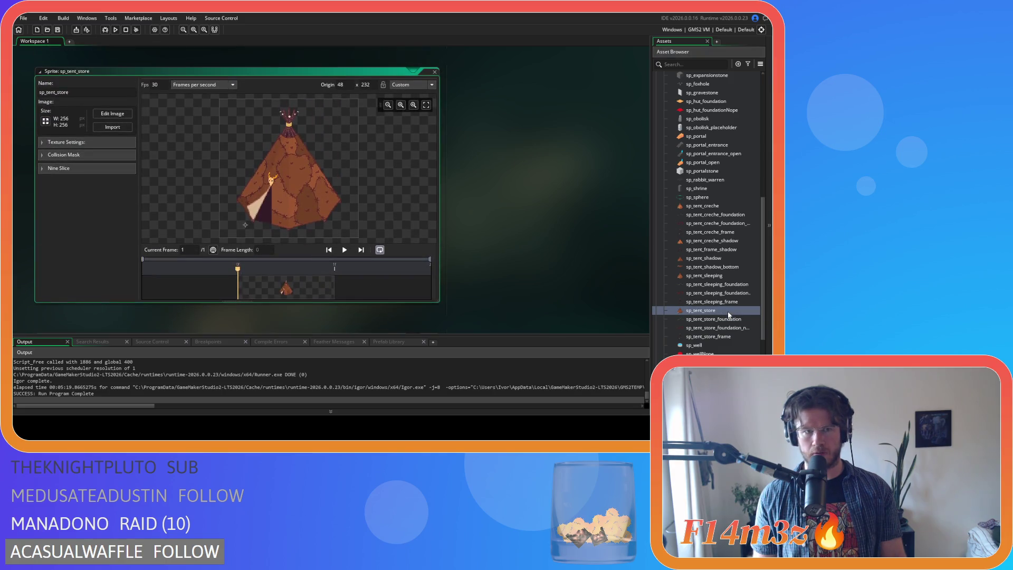
Step: Set the sp_tent_sleeping_frame origin to 48, 232 and the sp_tent_shadow_bottom origin X to 48
double_click(726, 303)
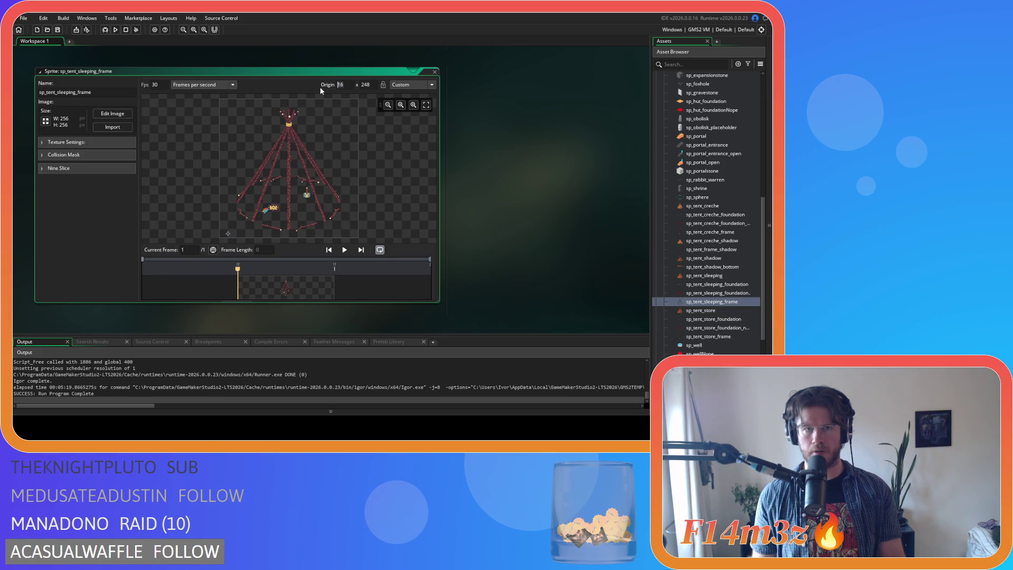
text(48)
key(Tab)
text(232)
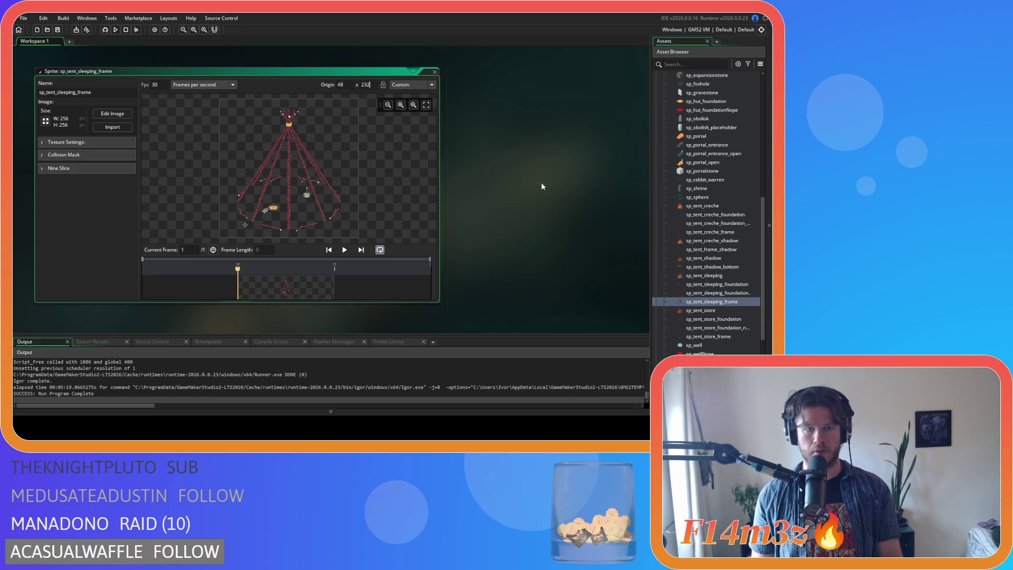
double_click(708, 276)
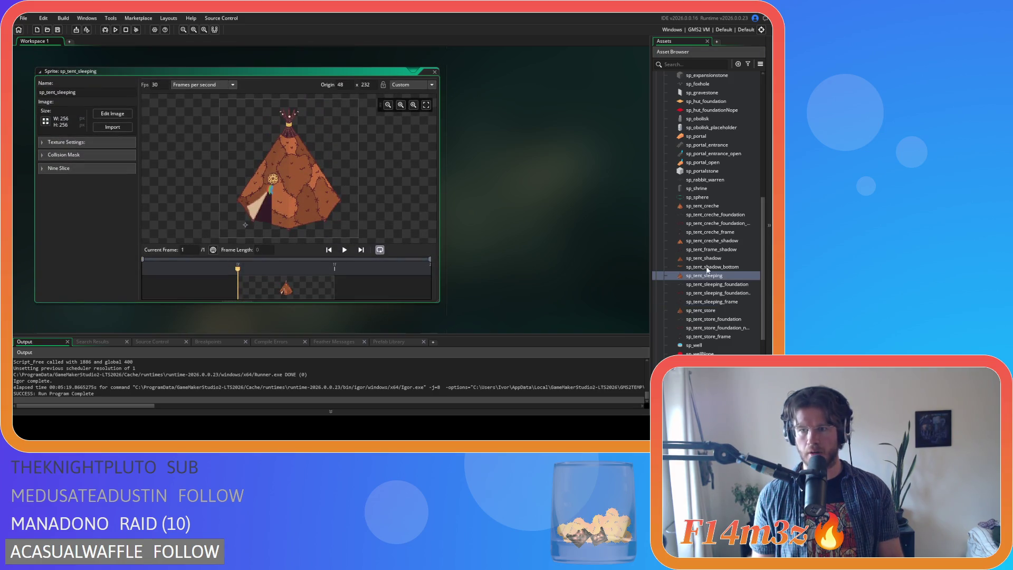
double_click(708, 268)
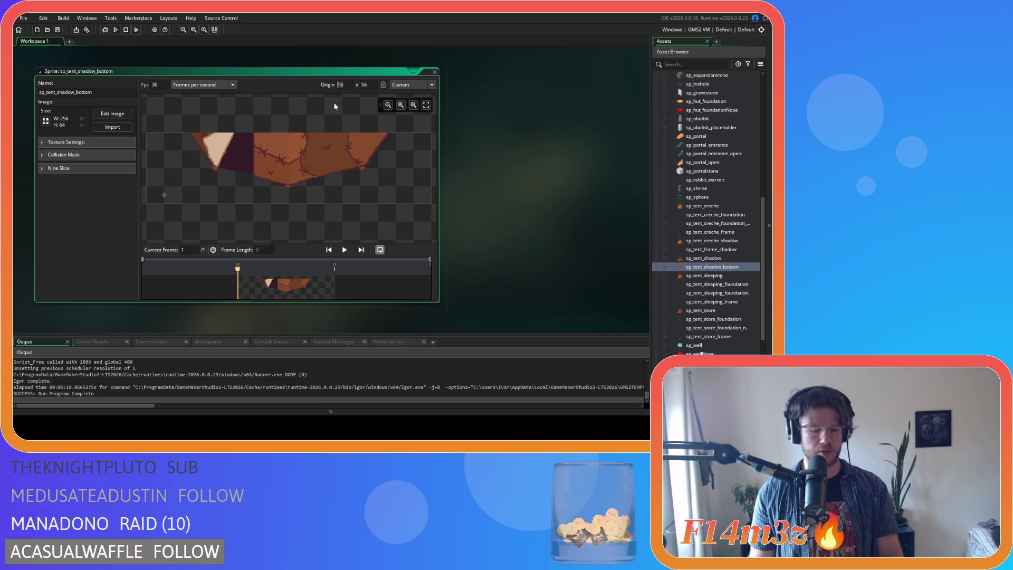
text(48)
key(Return)
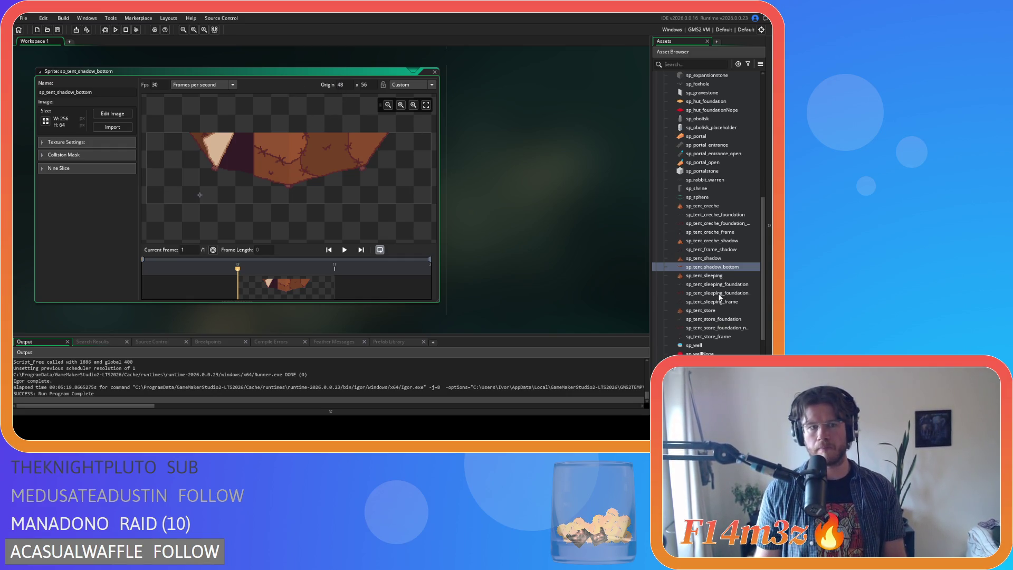
Step: Set origin X to 48 on sp_tent_shadow, sp_tent_frame_shadow and sp_tent_creche_shadow
double_click(718, 259)
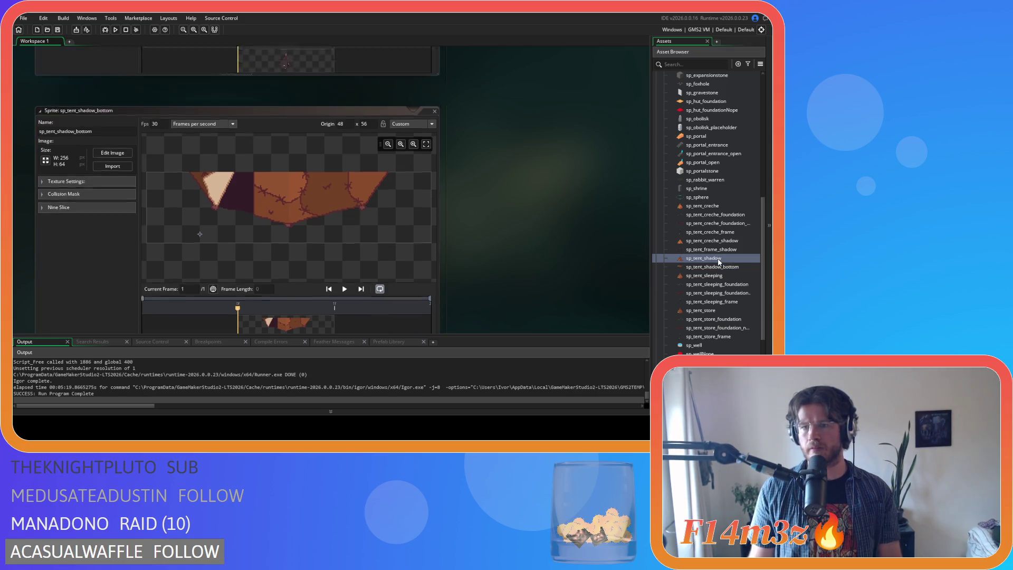
double_click(713, 250)
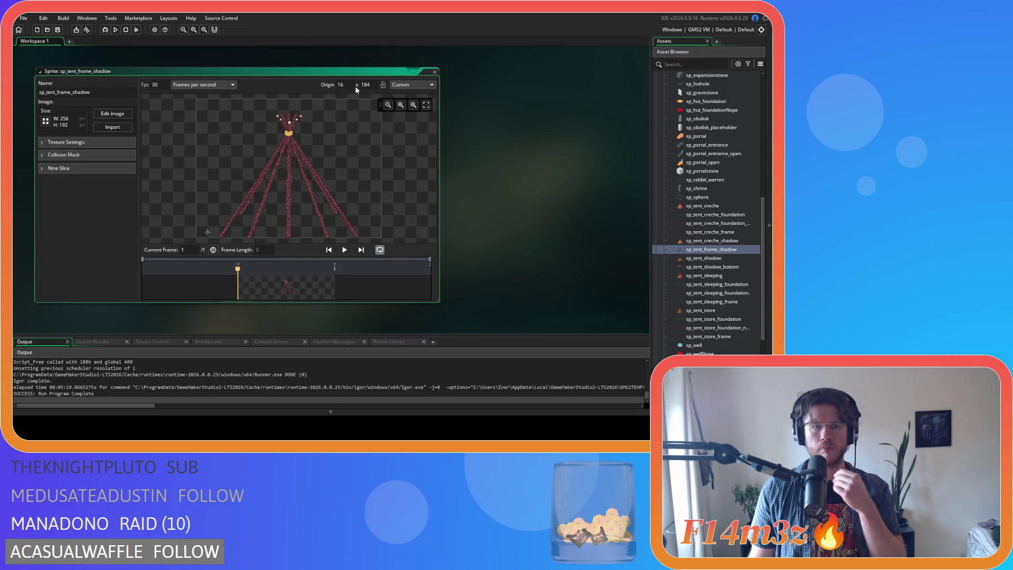
click(340, 85)
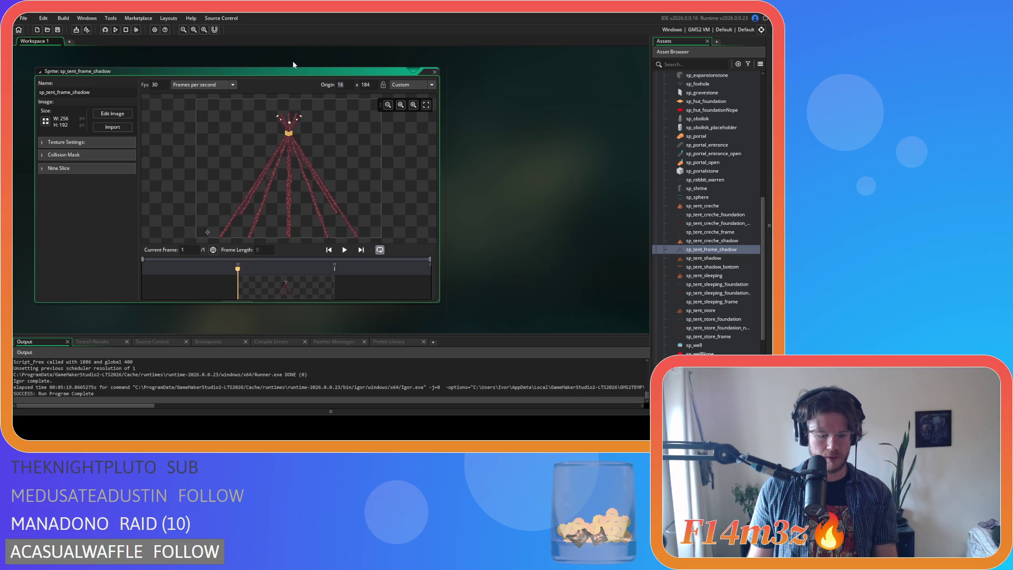
text(48)
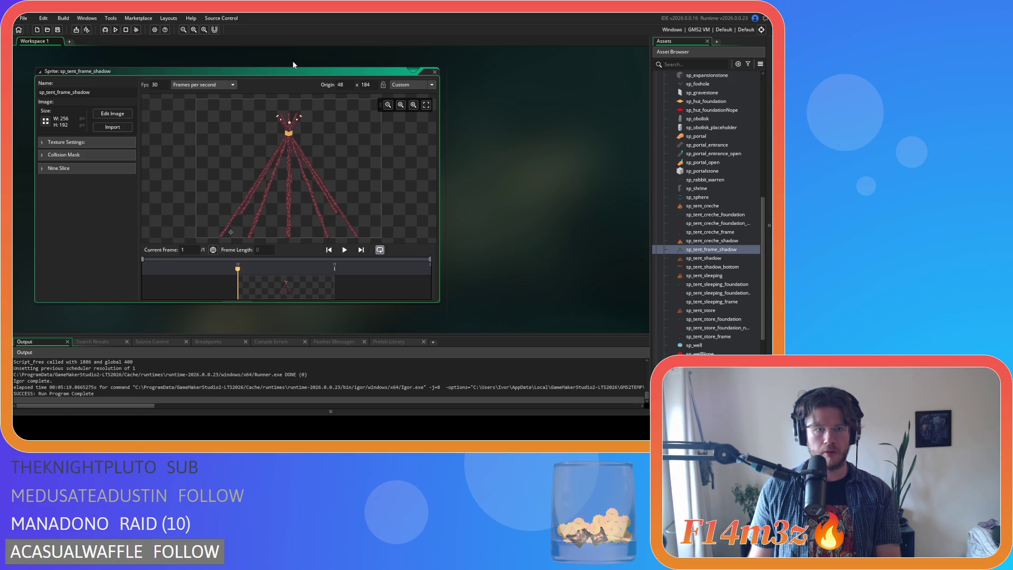
double_click(721, 240)
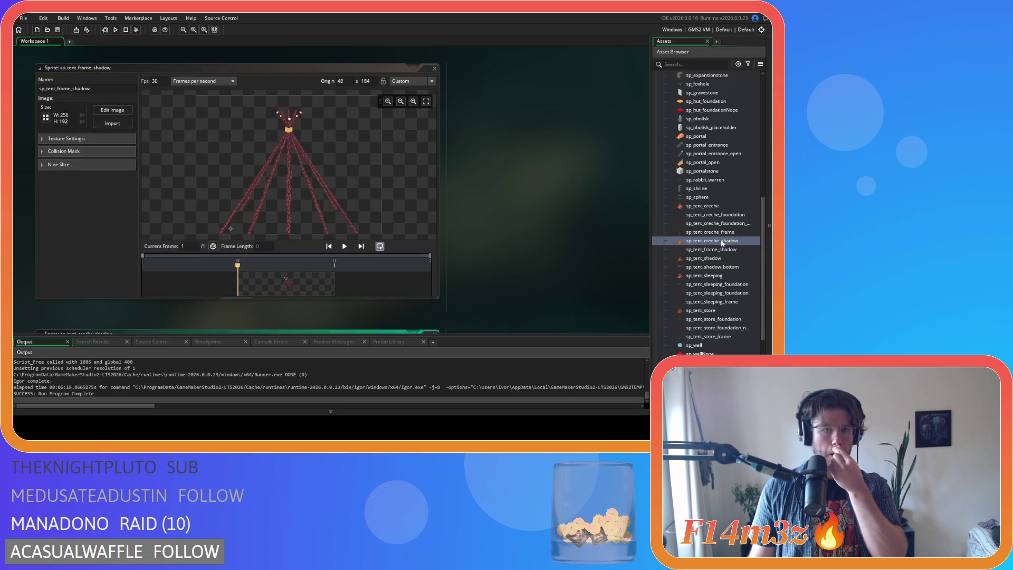
click(338, 85)
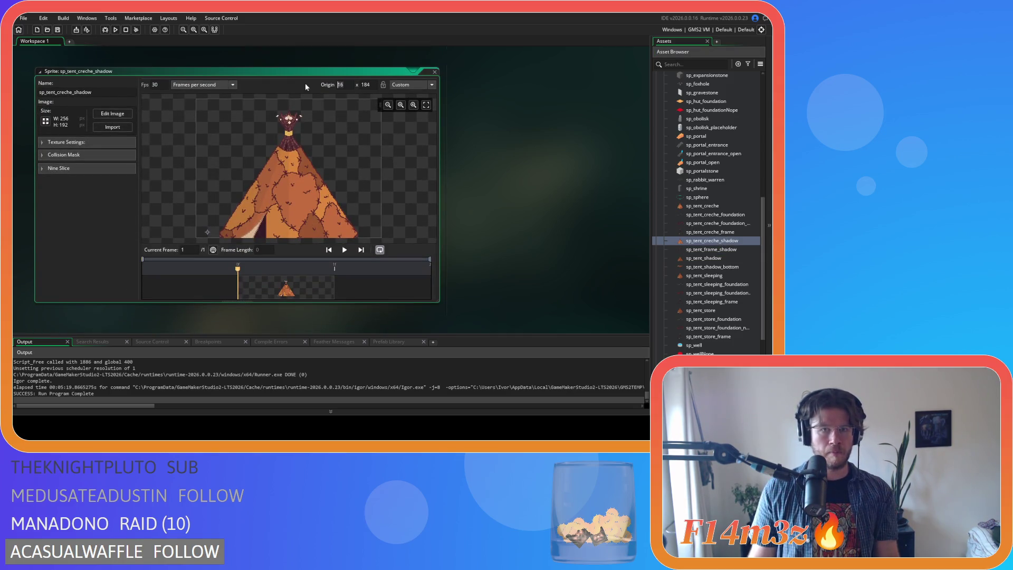
text(48)
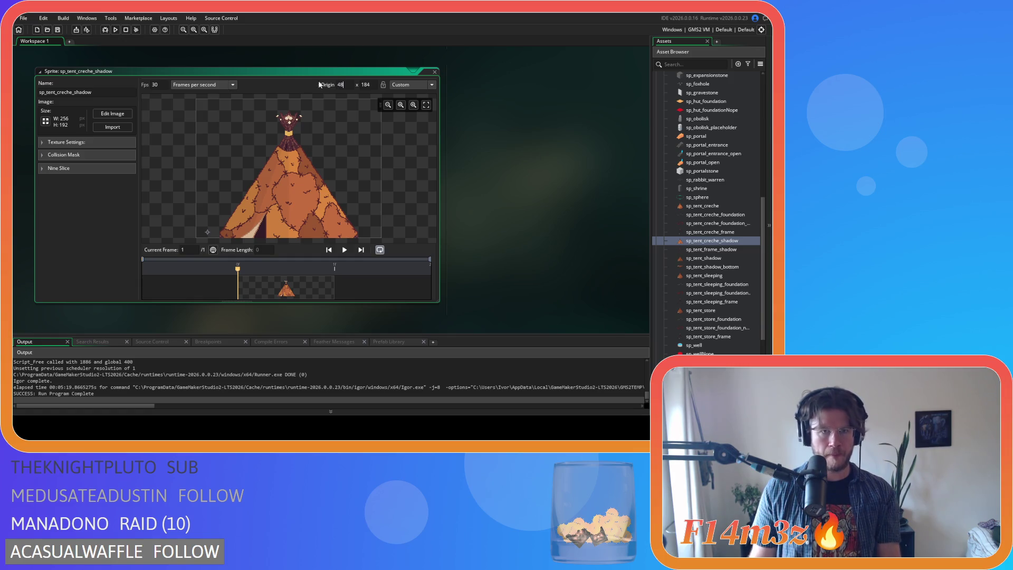
Step: Set the sp_tent_creche_frame origin to 48, 232
double_click(720, 232)
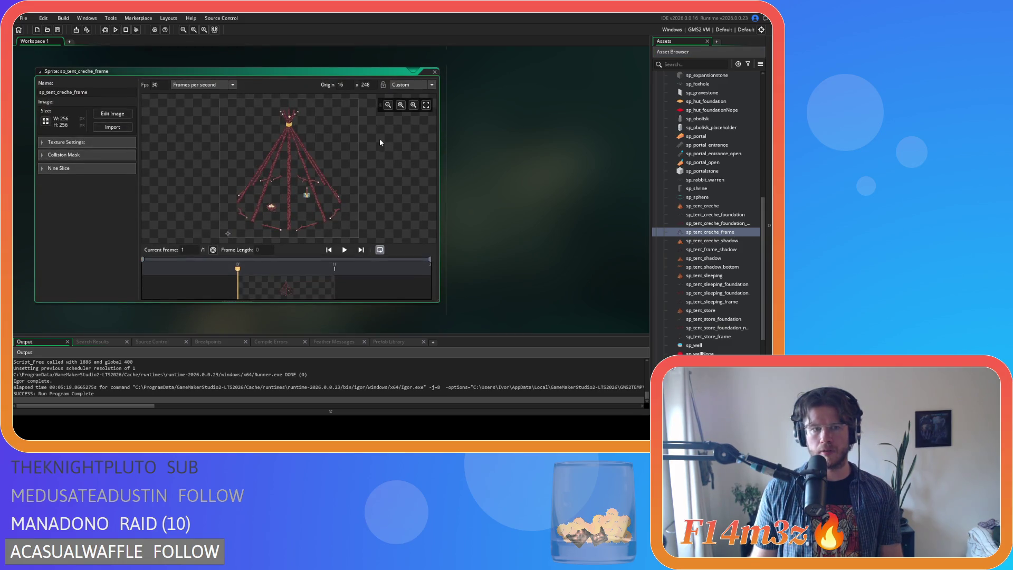
click(347, 85)
text(48)
double_click(365, 85)
text(232)
key(Return)
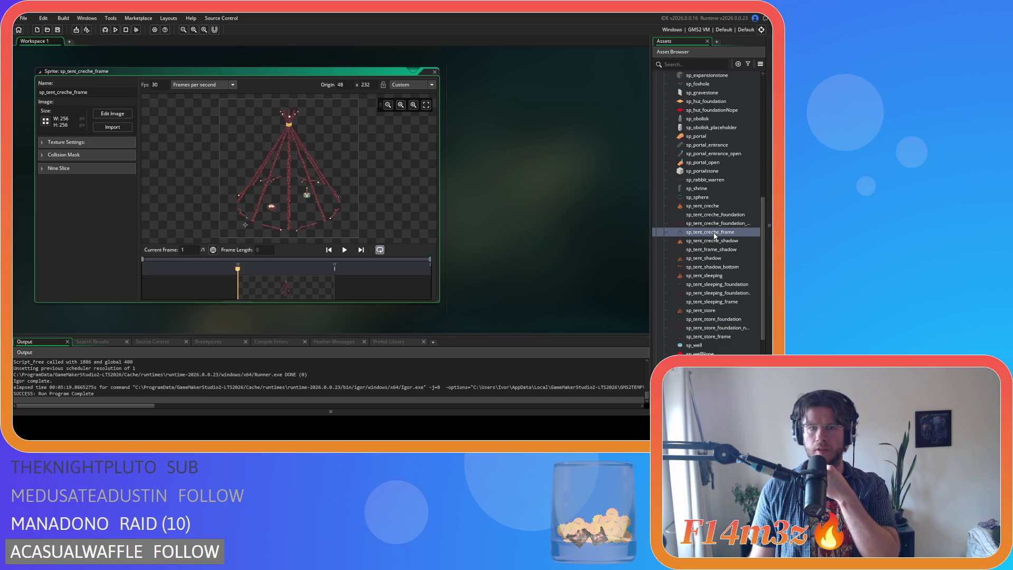
Step: Set the sp_tent_creche_foundation_nope origin to 48, 104
double_click(719, 225)
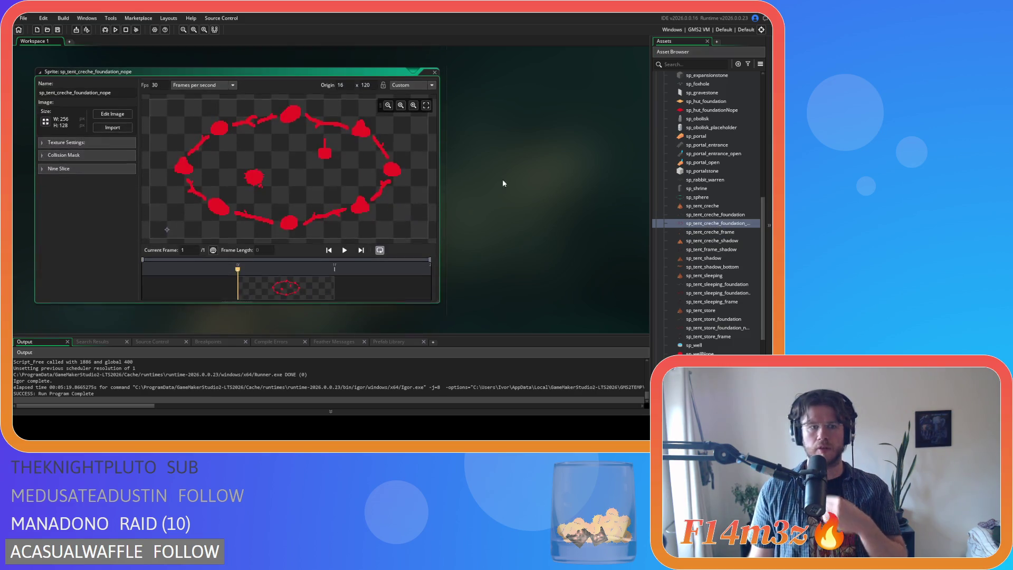
click(343, 84)
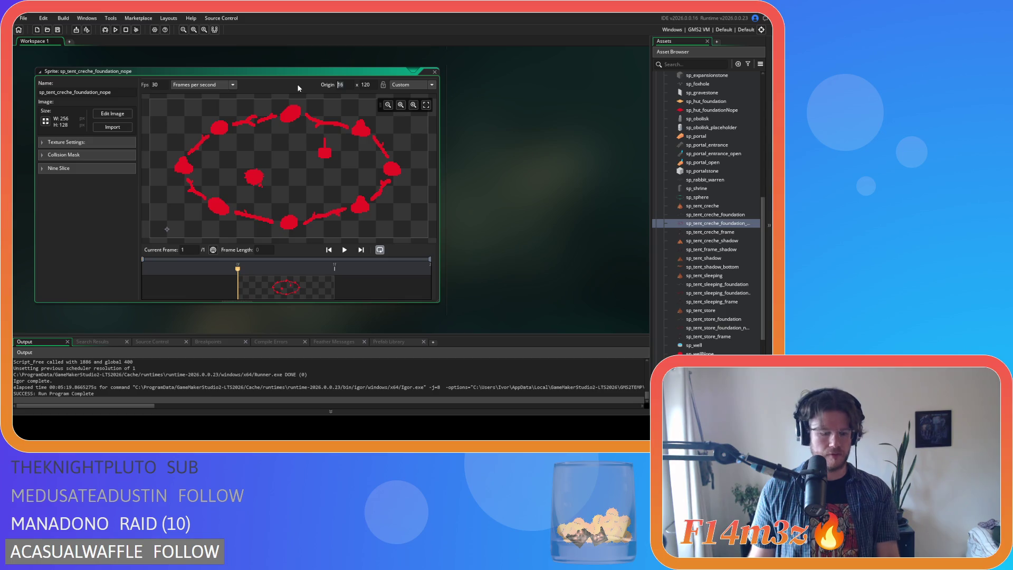
text(48)
key(Tab)
text(104)
key(Return)
Step: Set the sp_tent_creche_foundation origin to 48, 104, then review sp_tent_creche at 48, 232
double_click(700, 215)
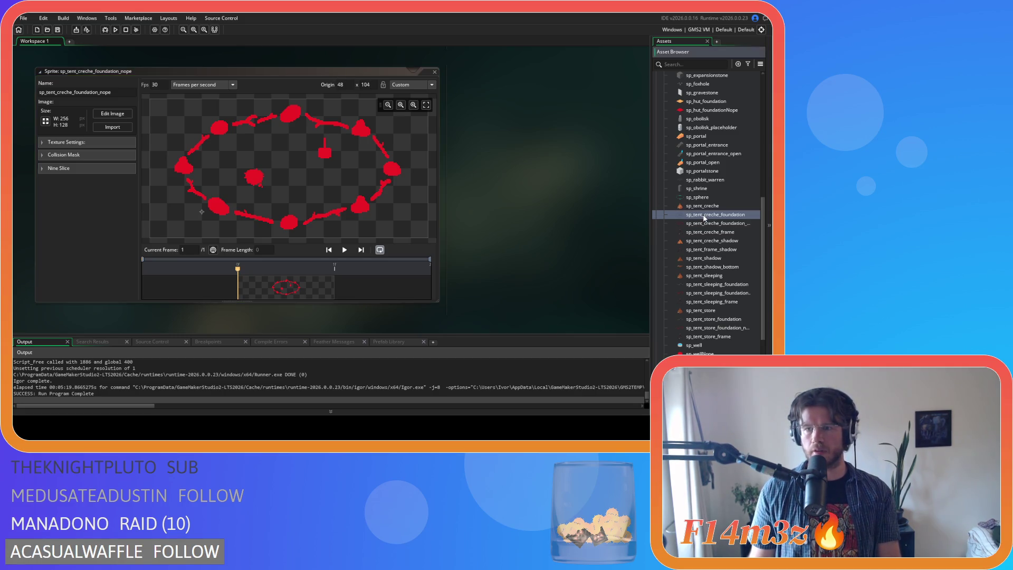
text(48)
double_click(374, 84)
text(104)
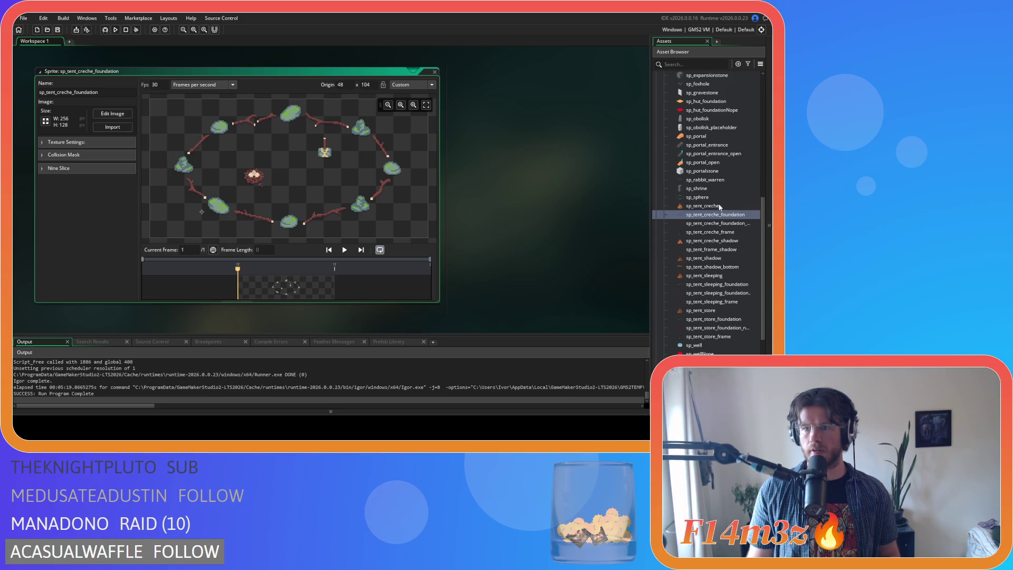
double_click(719, 206)
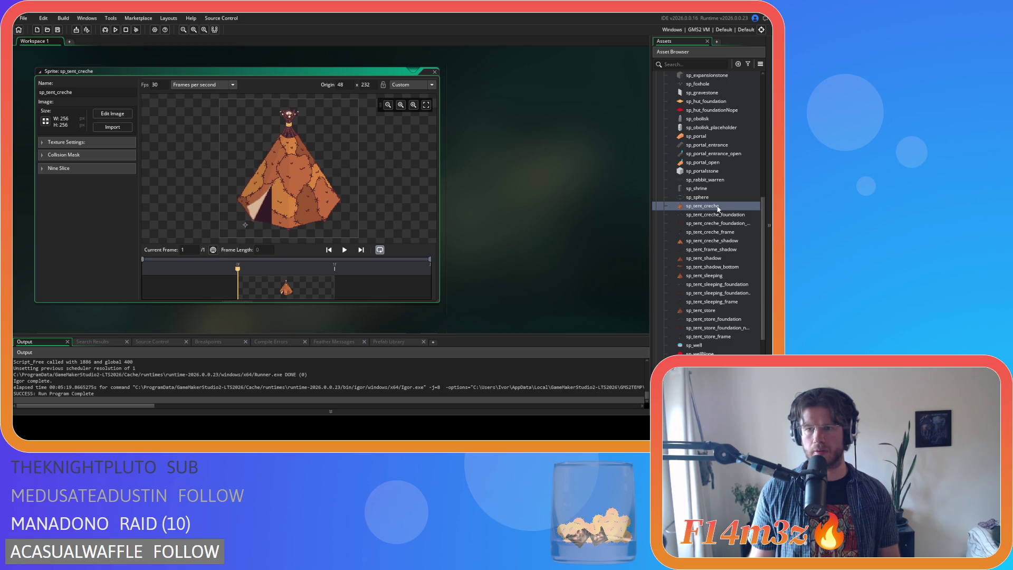
click(704, 110)
shift+click(706, 104)
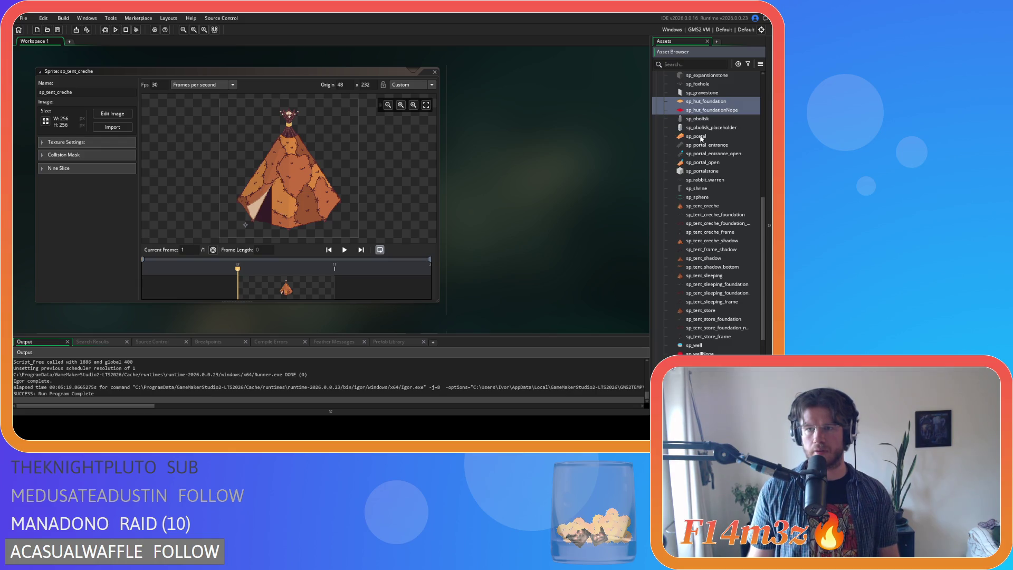
Step: Delete sp_hut_foundation and sp_hut_foundationNope, then open sp_tent_mask from the Masks folder
key(Delete)
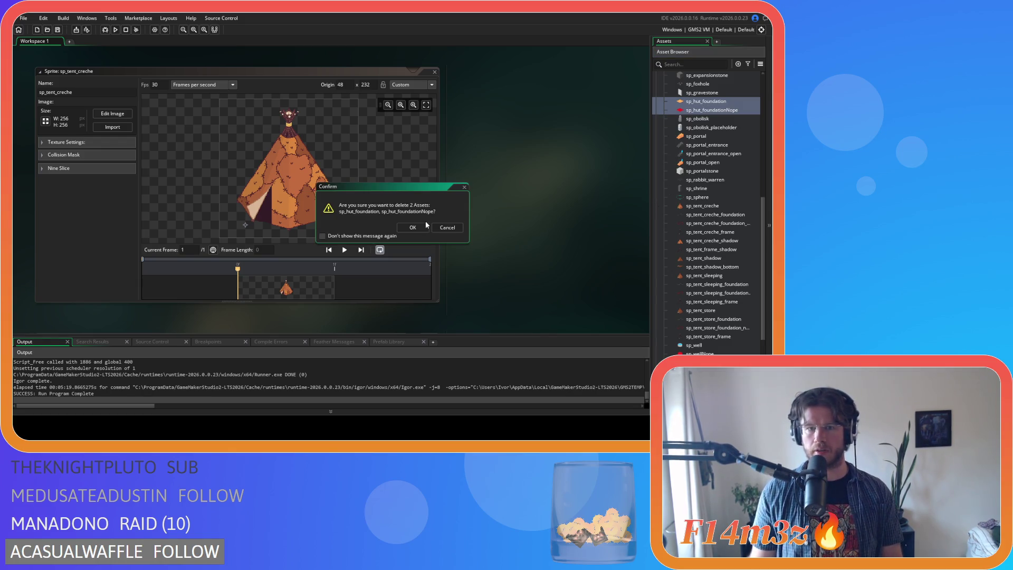
click(427, 225)
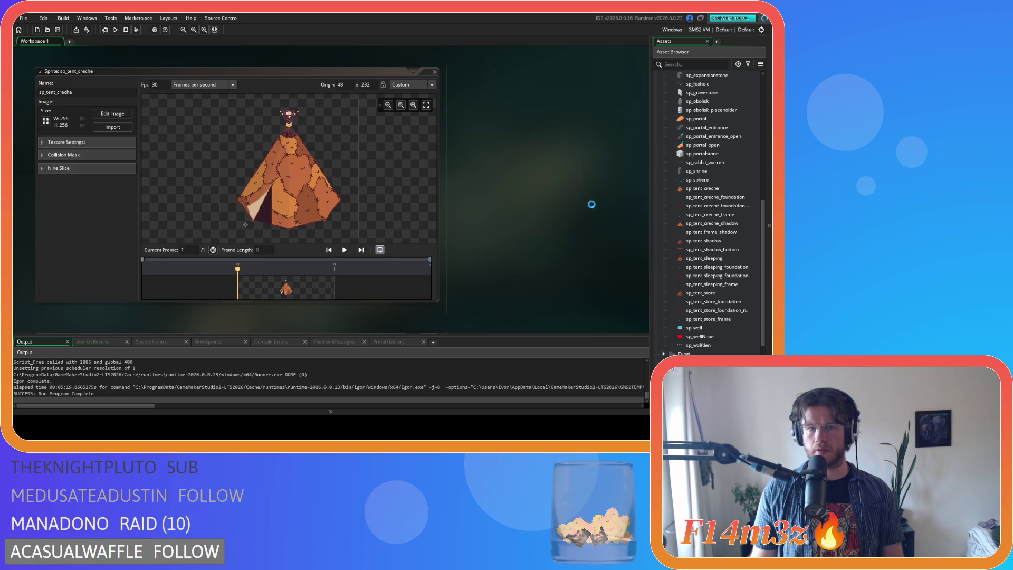
scroll(746, 237, down, 3)
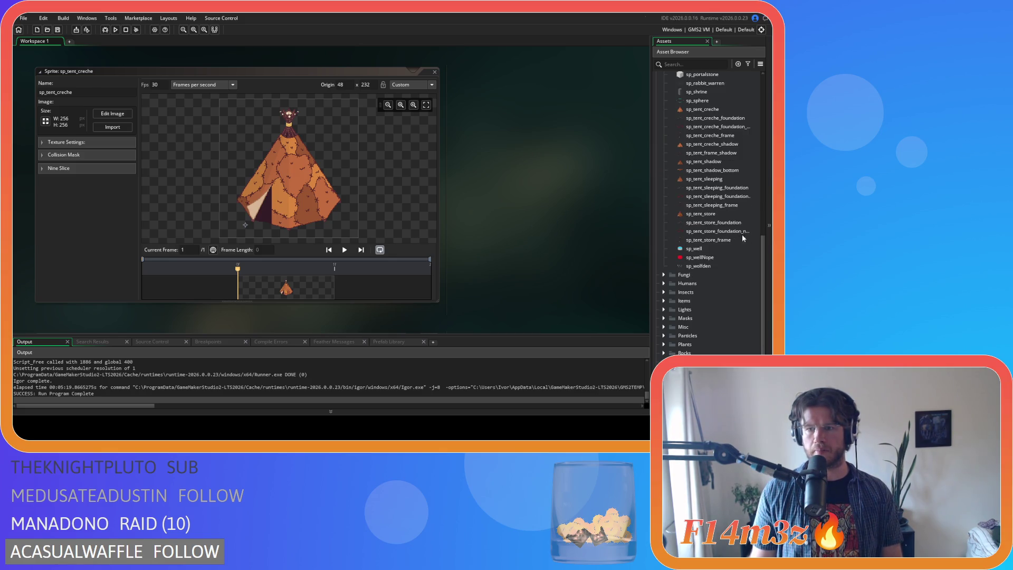
click(661, 319)
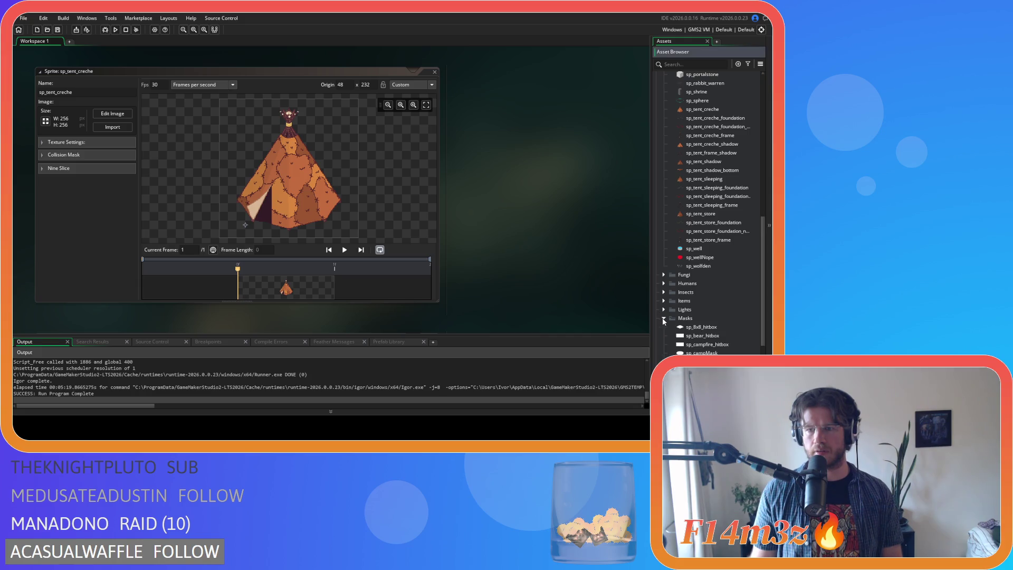
scroll(712, 306, down, 3)
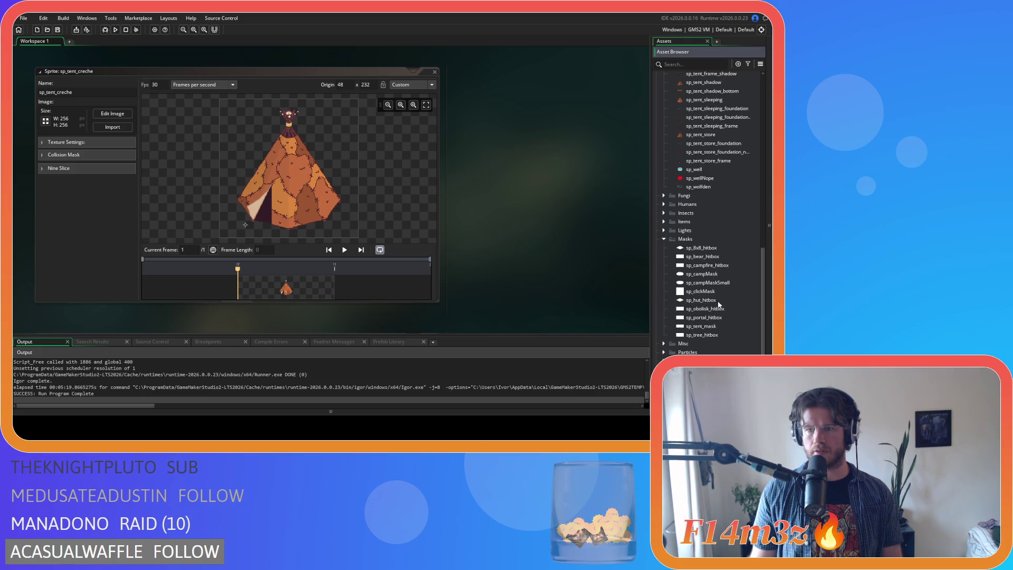
double_click(722, 326)
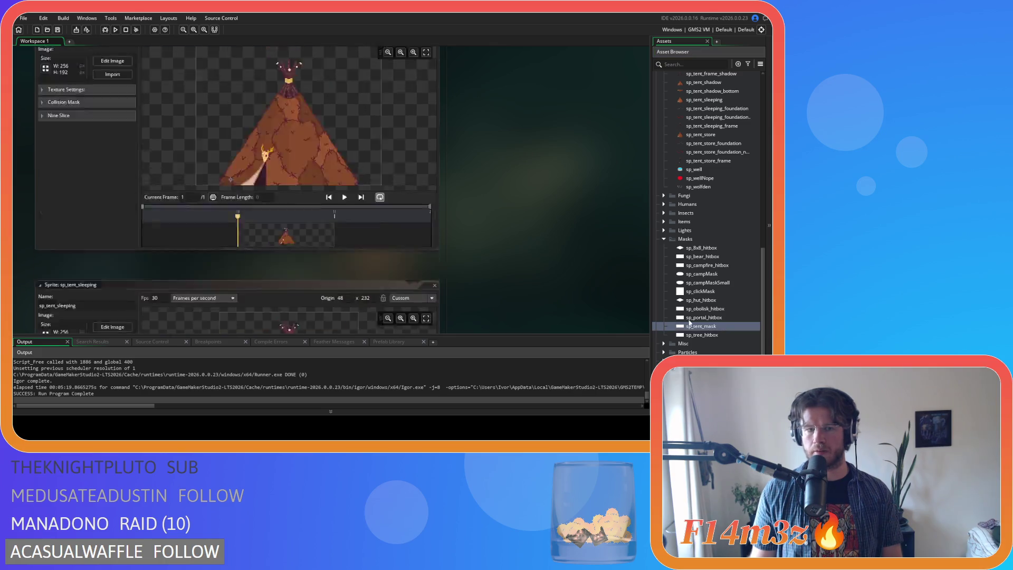
Step: Resize the sp_tent_mask canvas to 96 pixels high and 192 pixels wide
click(47, 121)
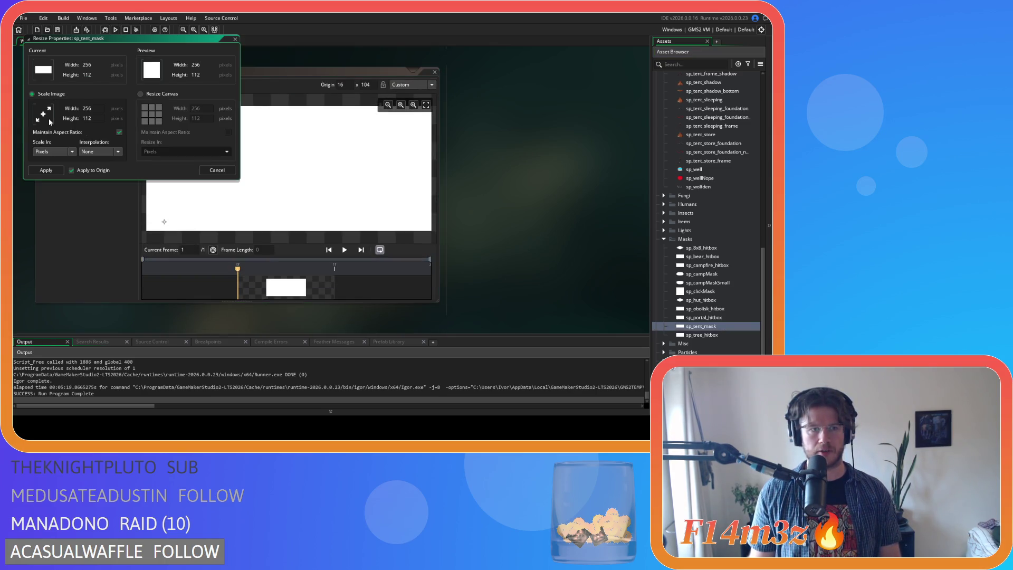
click(157, 95)
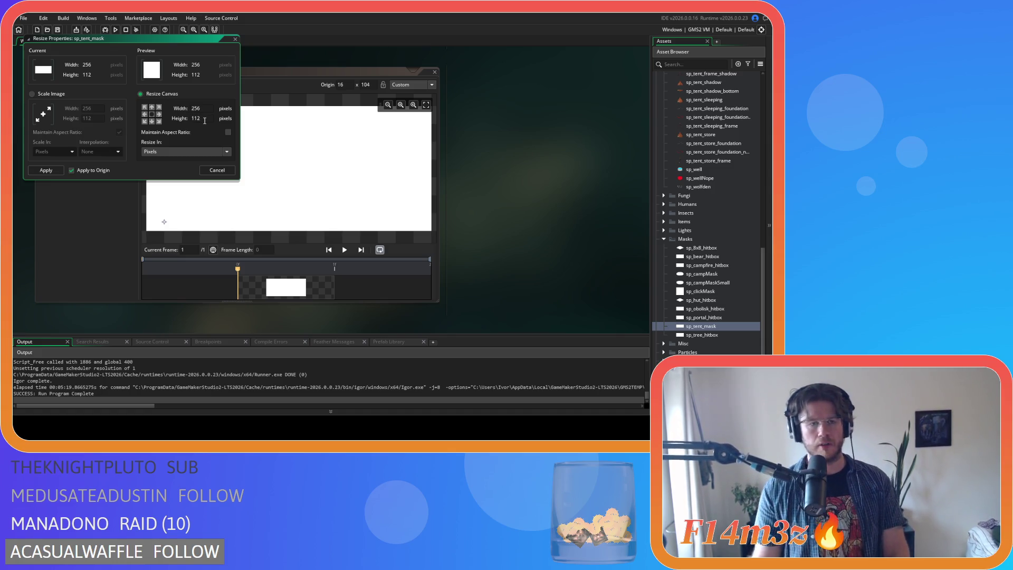
double_click(203, 119)
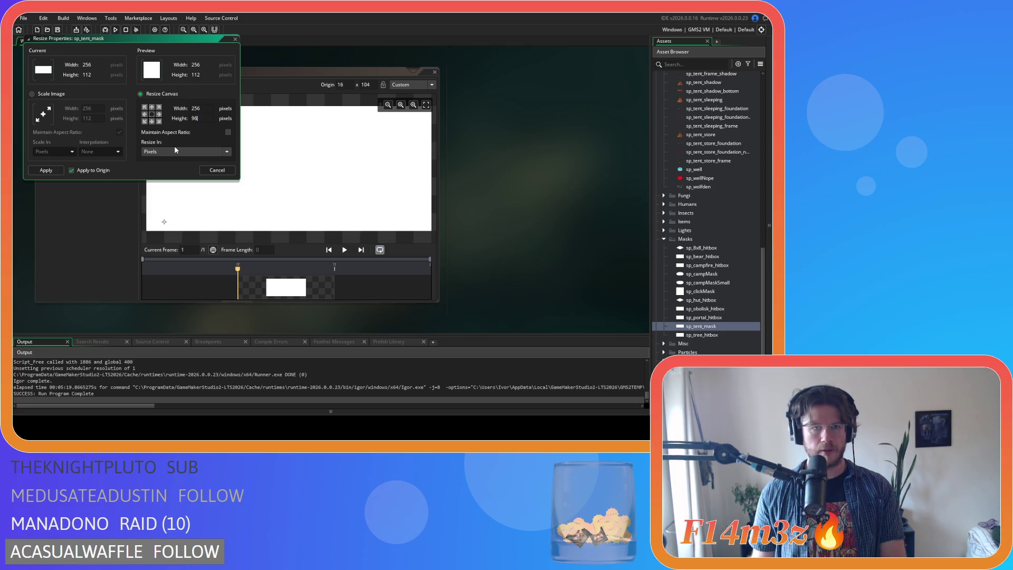
text(6)
key(Return)
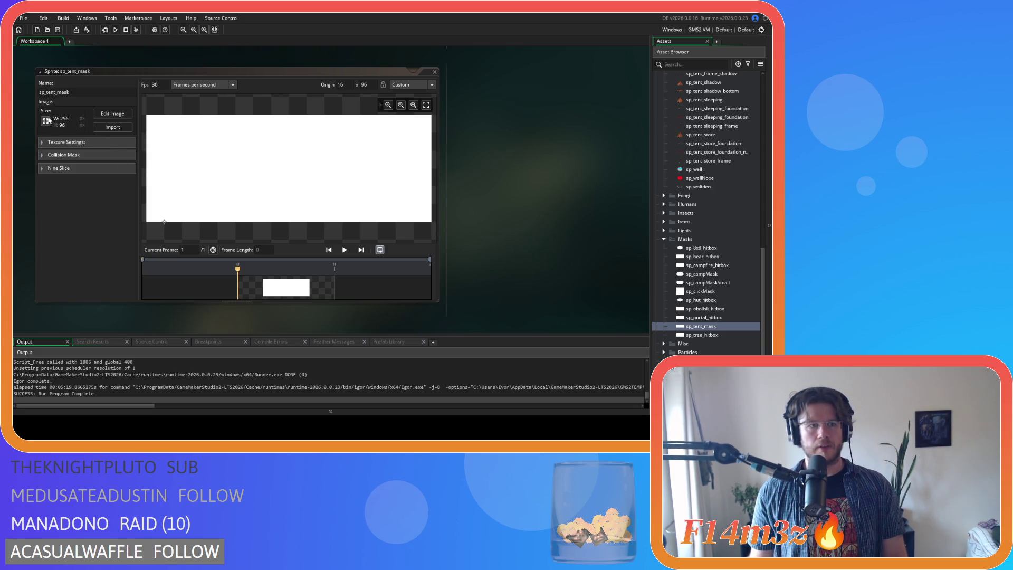
click(46, 121)
click(157, 95)
click(204, 108)
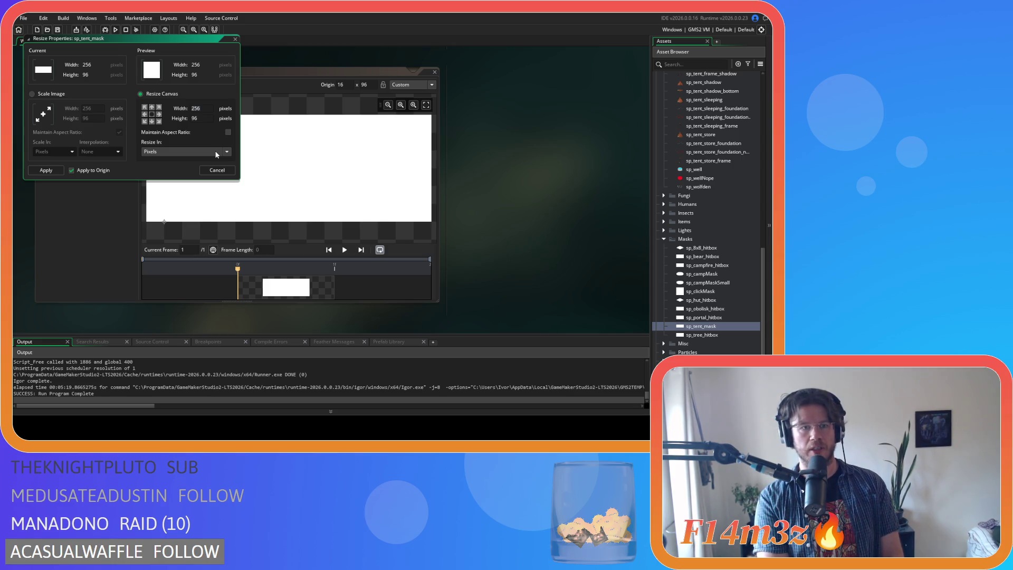
text(192)
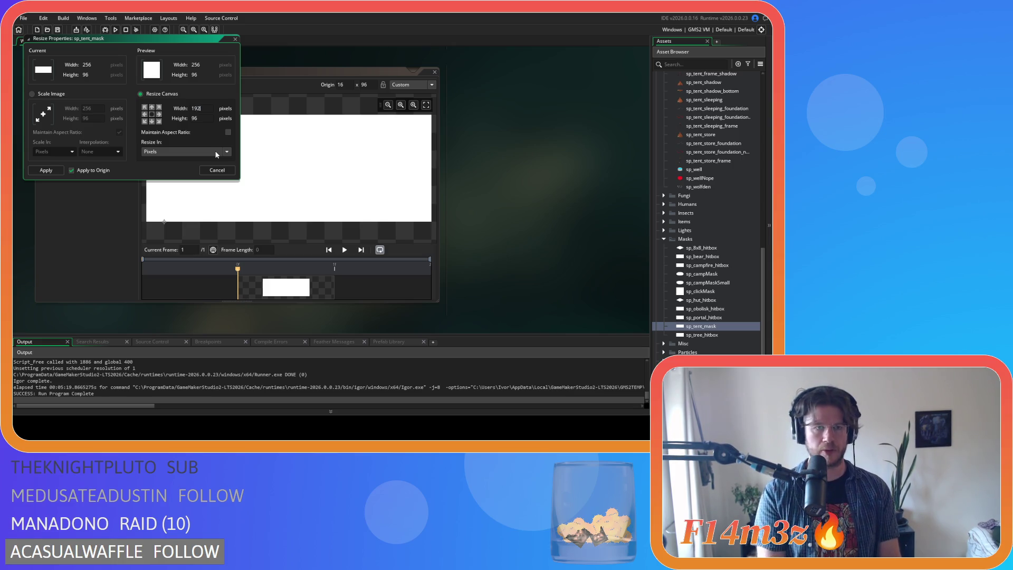
click(46, 170)
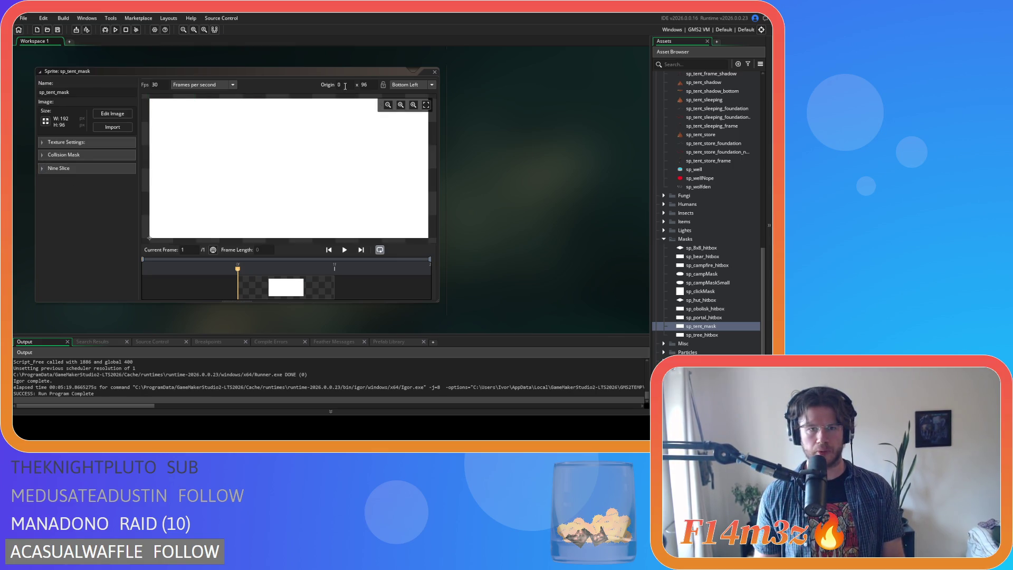
Step: Set the sp_tent_mask origin to 16, 88 and close its sprite editor
click(346, 86)
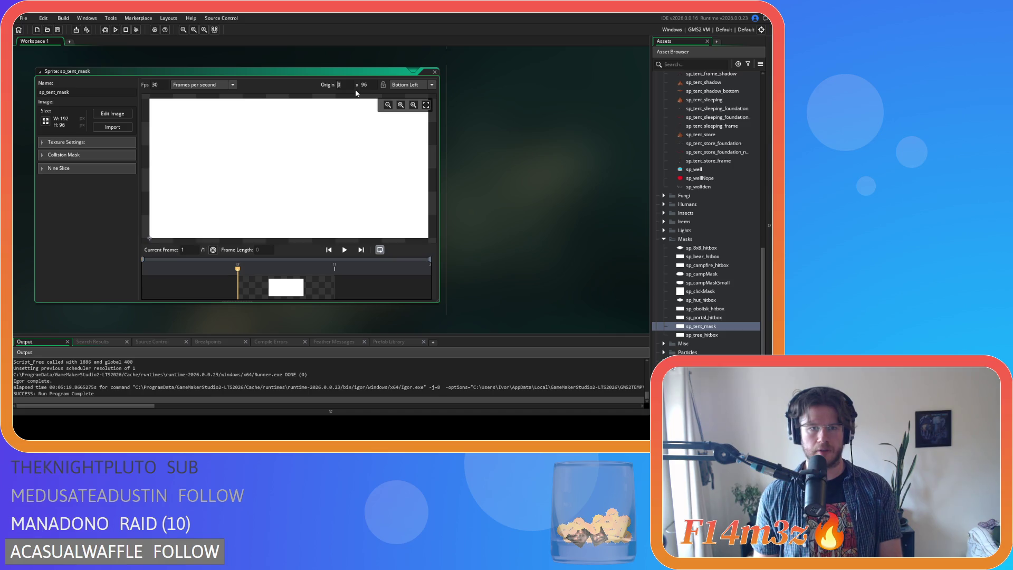
text(16)
key(Return)
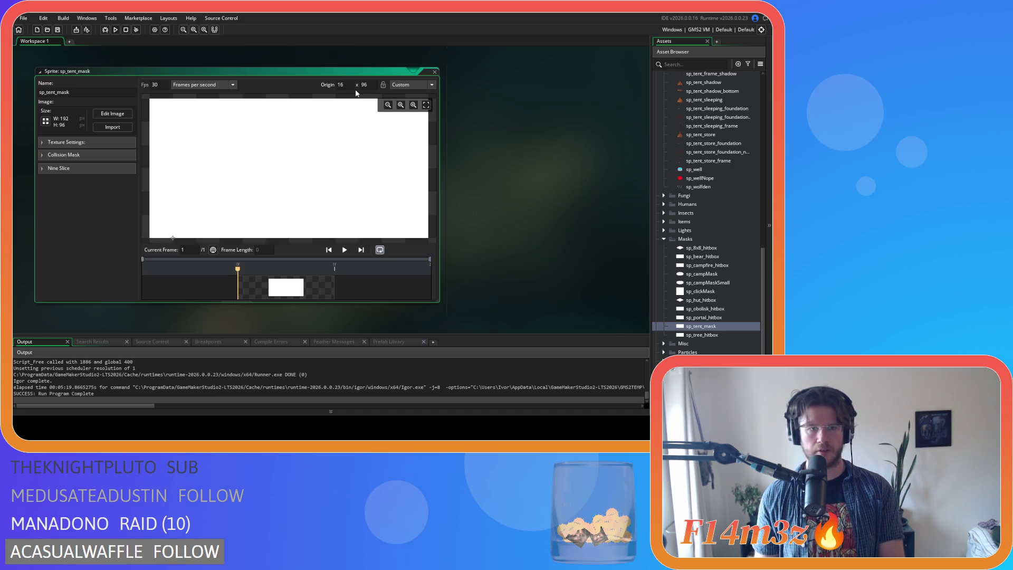
key(Tab)
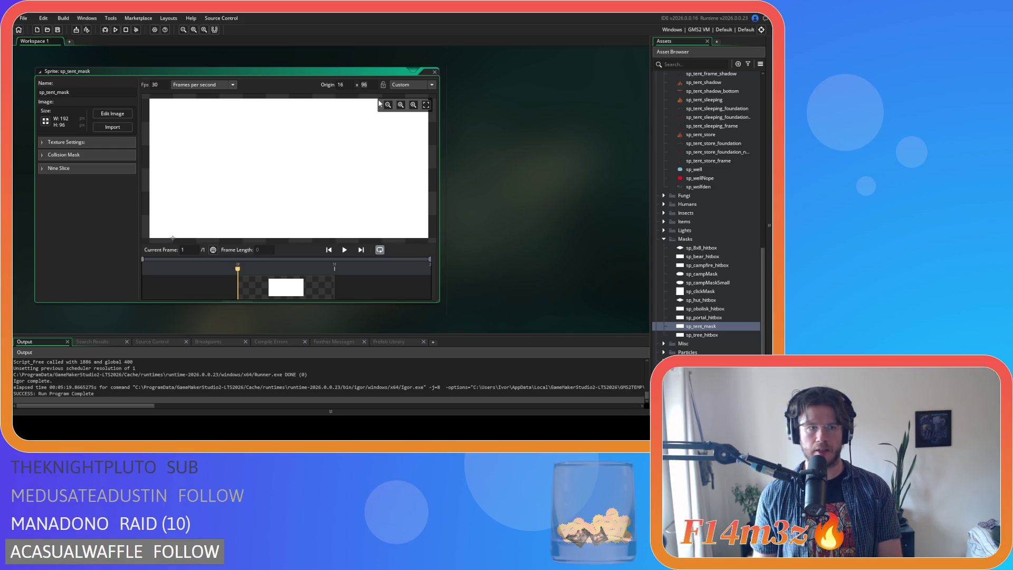
text(88)
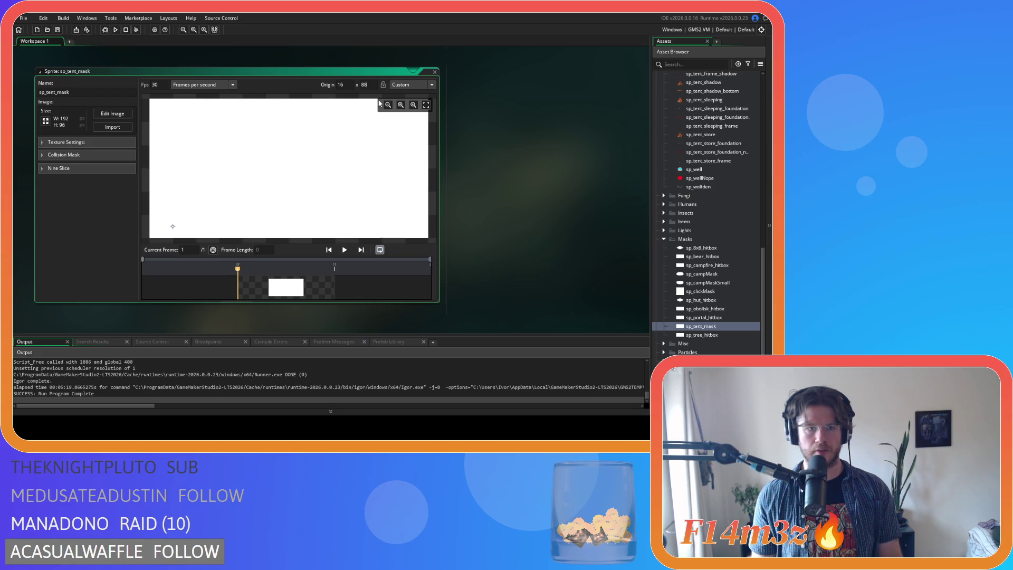
right_click(495, 128)
mouse_move(519, 139)
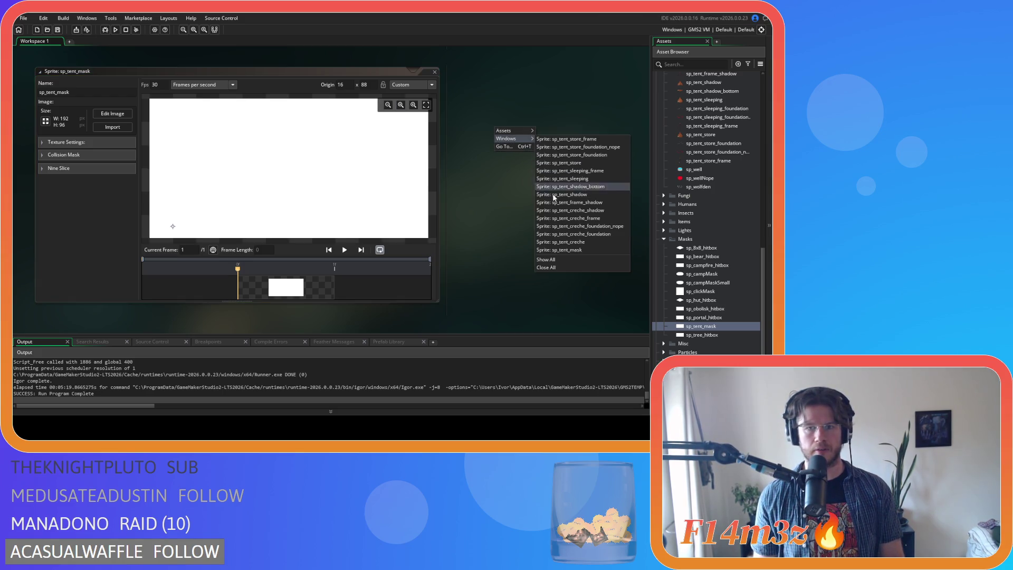
click(549, 269)
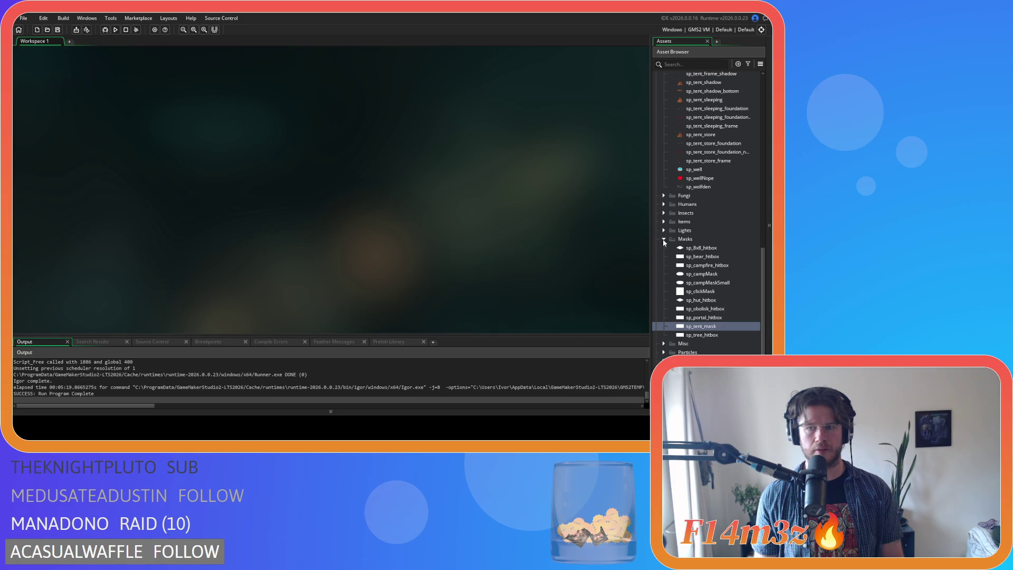
Step: Collapse the Constructs and Sprites folders and run the game with F5, dismissing the help overlay
scroll(673, 222, up, 10)
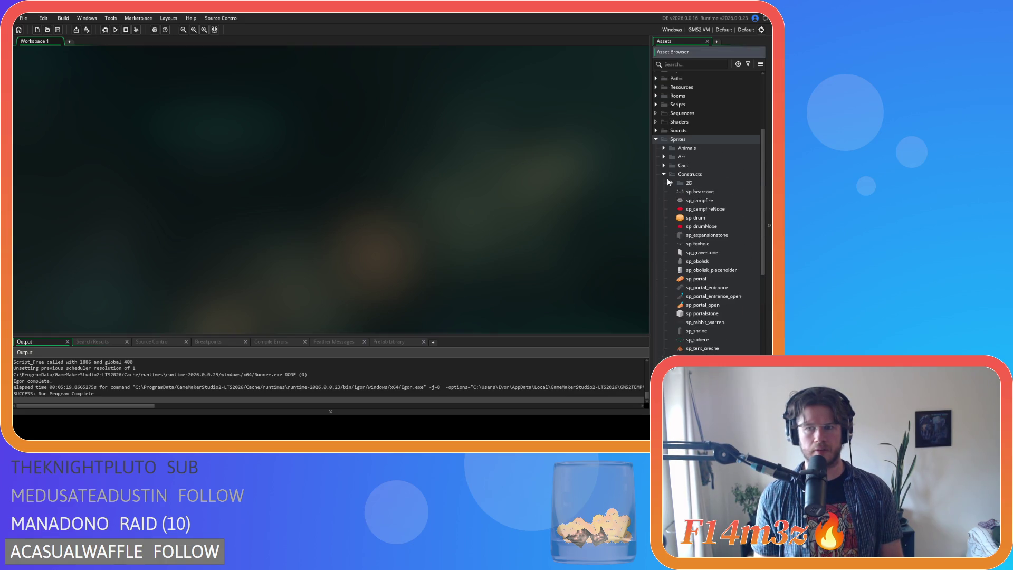
click(664, 175)
click(655, 139)
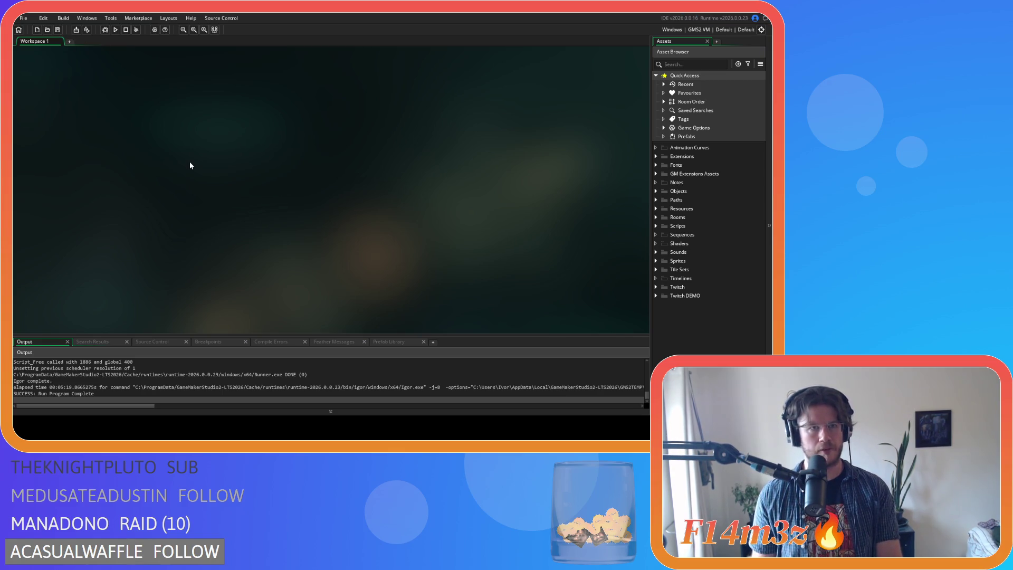
key(F5)
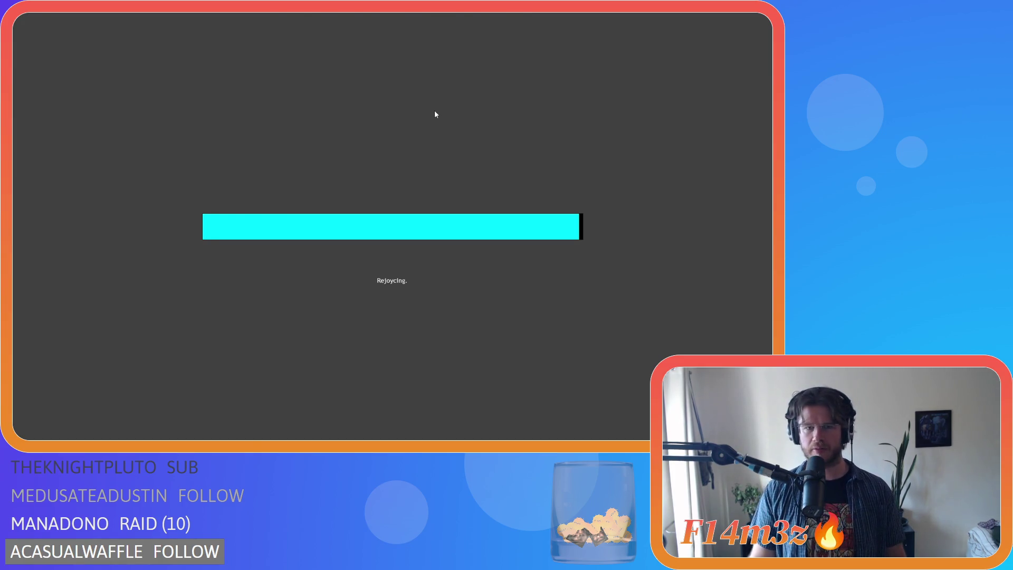
key(F1)
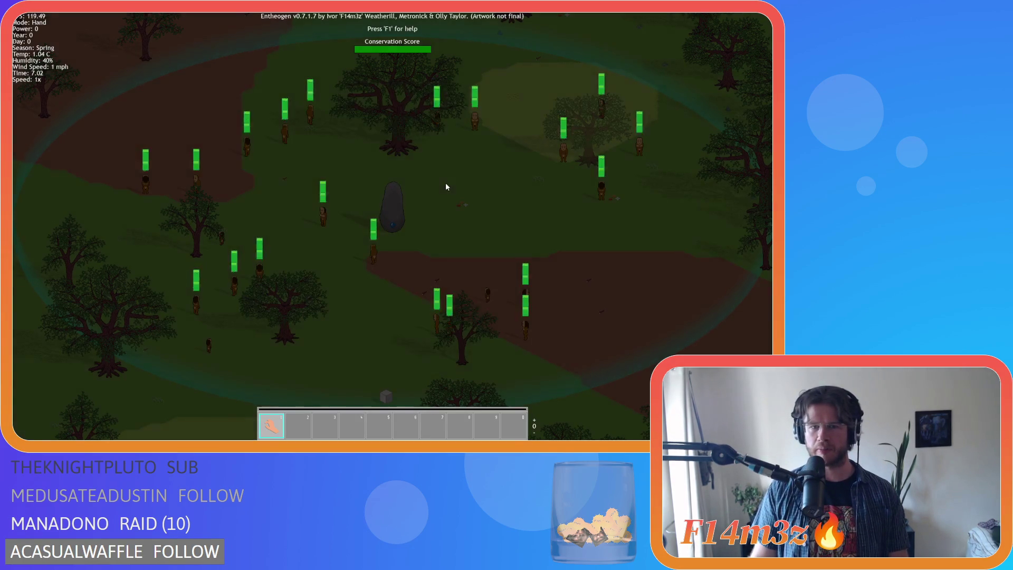
Step: Pick the Store to build, zoom in on the settlement, then quit the game with Escape
key(F1)
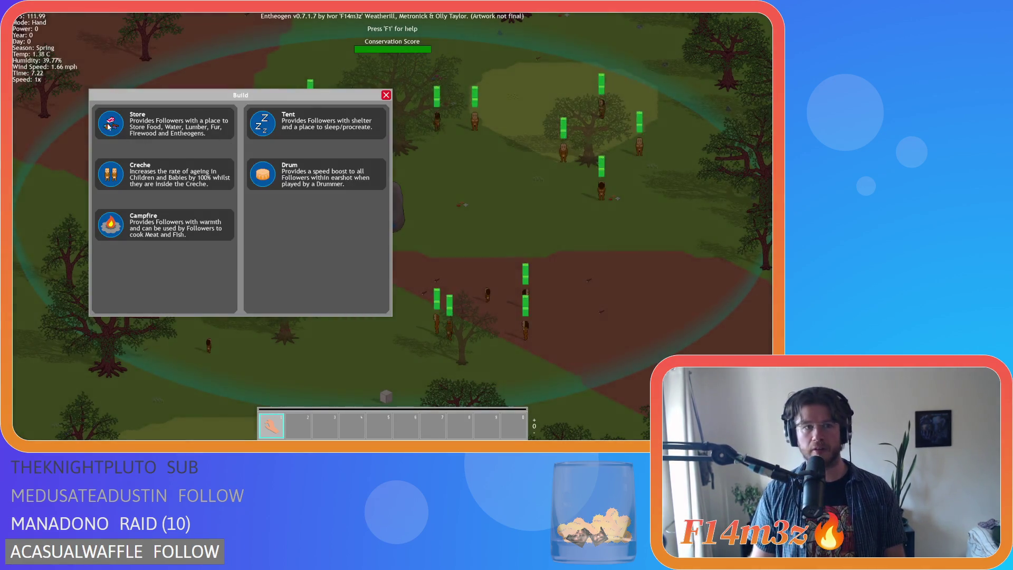
key(F1)
scroll(321, 202, down, 5)
scroll(415, 236, up, 5)
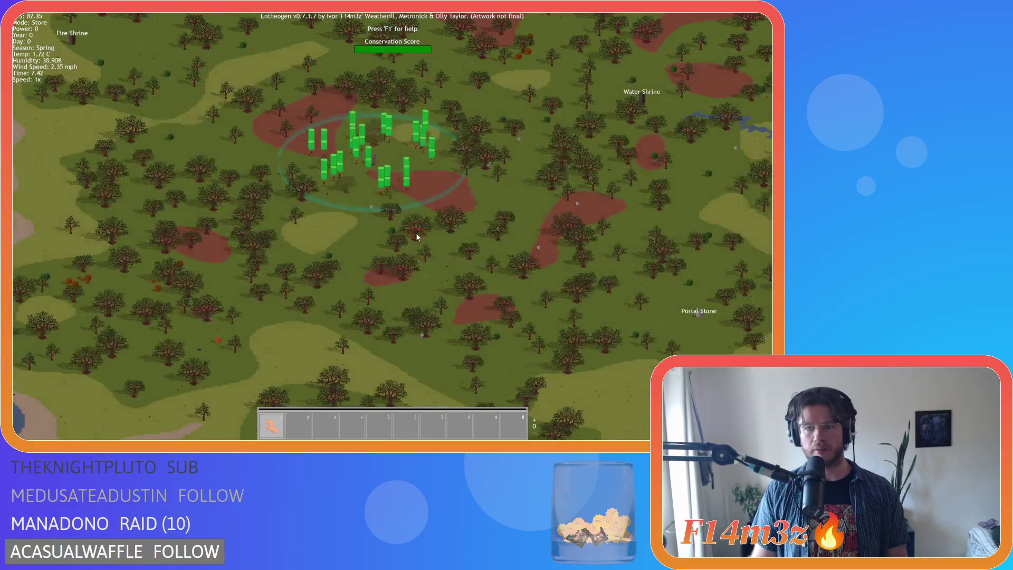
scroll(429, 191, up, 3)
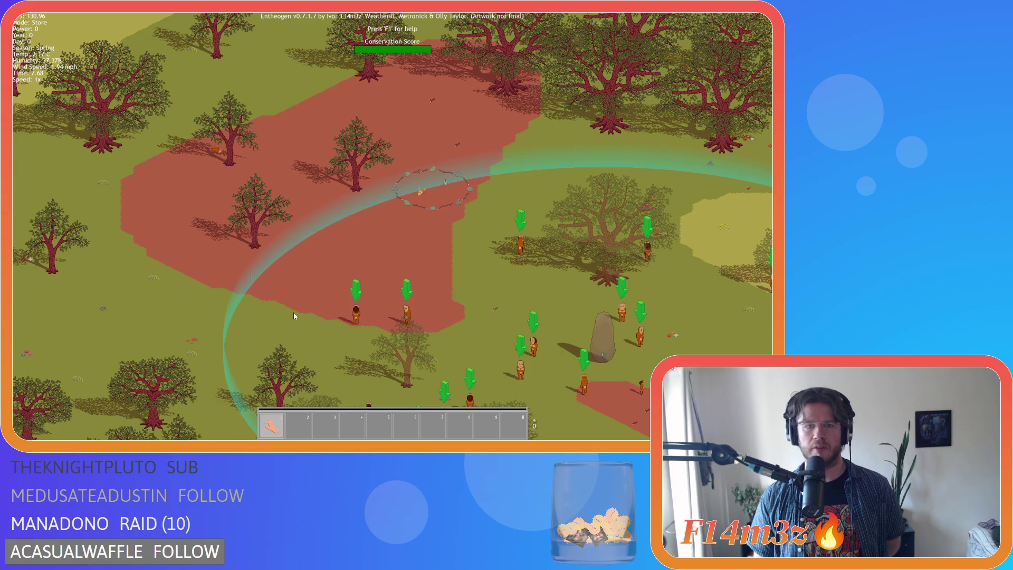
key(Escape)
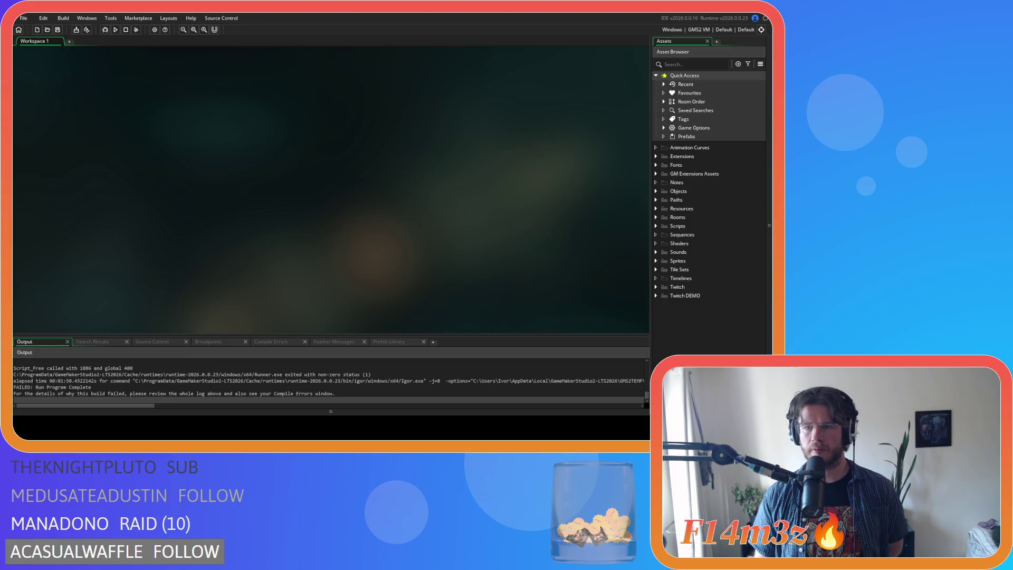
Step: Open sc_buildStore and change the first sp_hut_foundation on line 30 to sp_tent_store_foundation
double_click(681, 226)
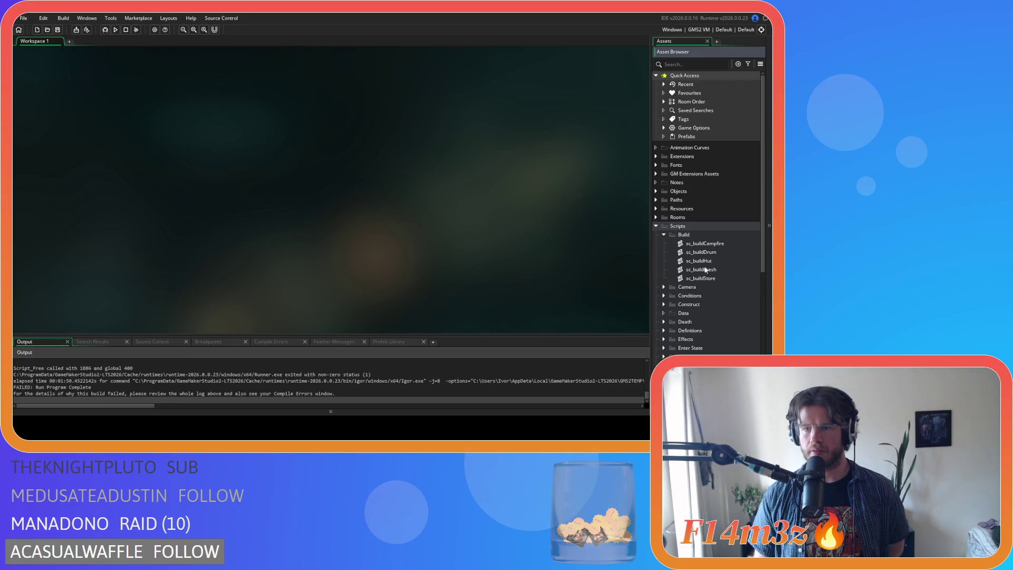
double_click(702, 278)
scroll(211, 180, down, 4)
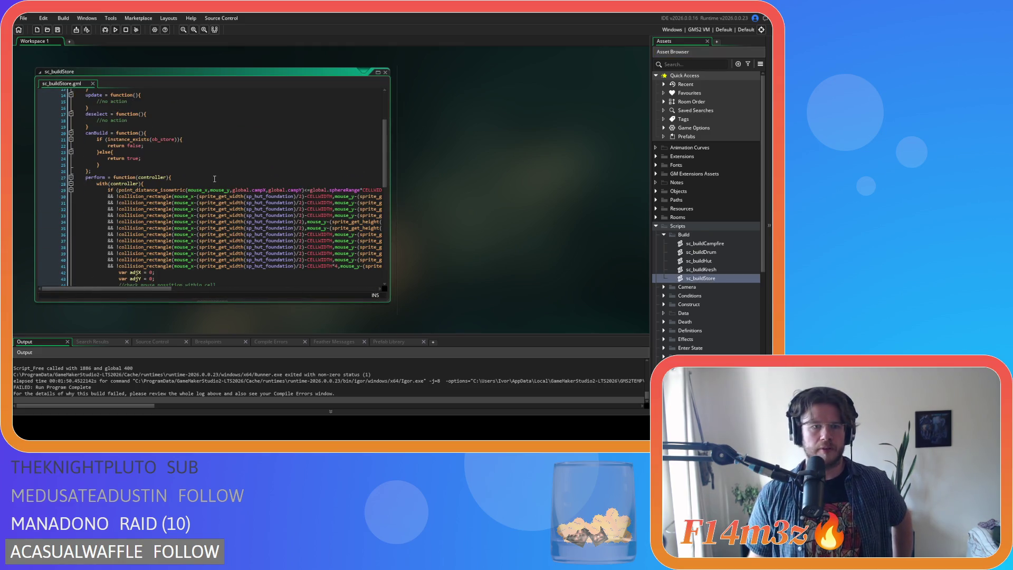
click(279, 197)
double_click(270, 197)
click(255, 199)
drag(255, 199, 296, 200)
text(tent_)
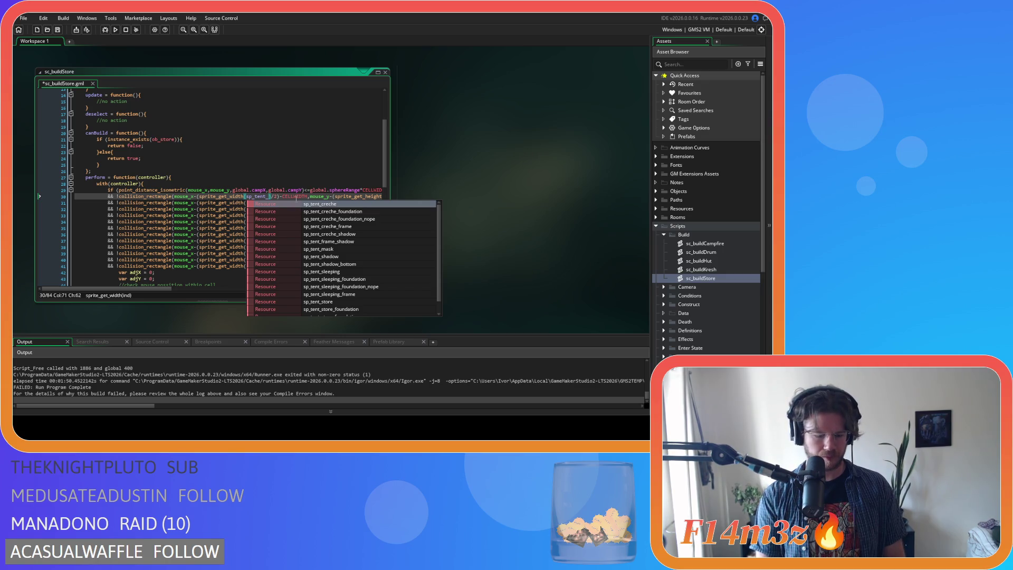
text(s)
text(tore_f)
key(Return)
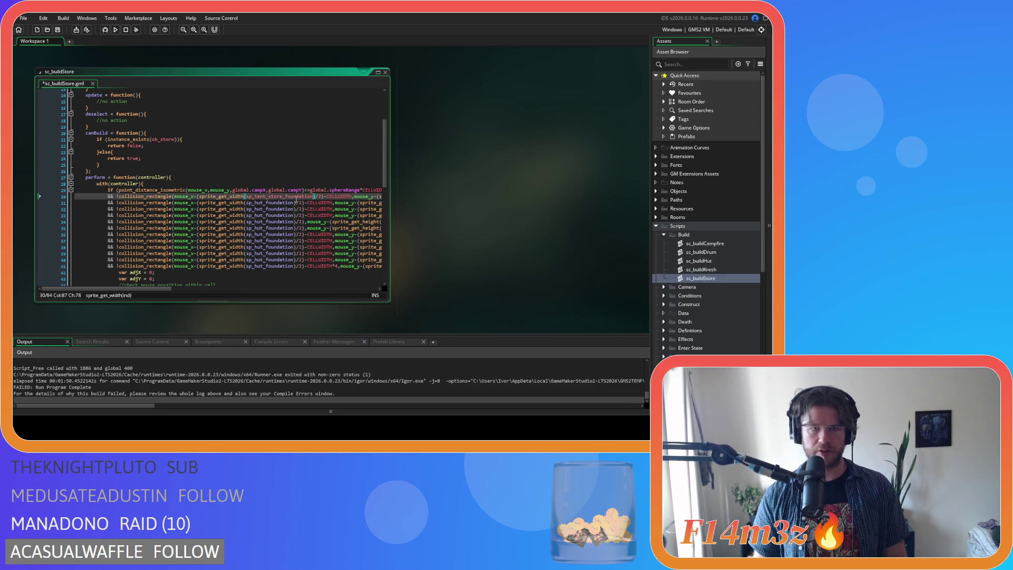
Step: Replace all remaining sp_hut_foundation references with sp_tent_store_foundation and save the script
drag(166, 291, 176, 282)
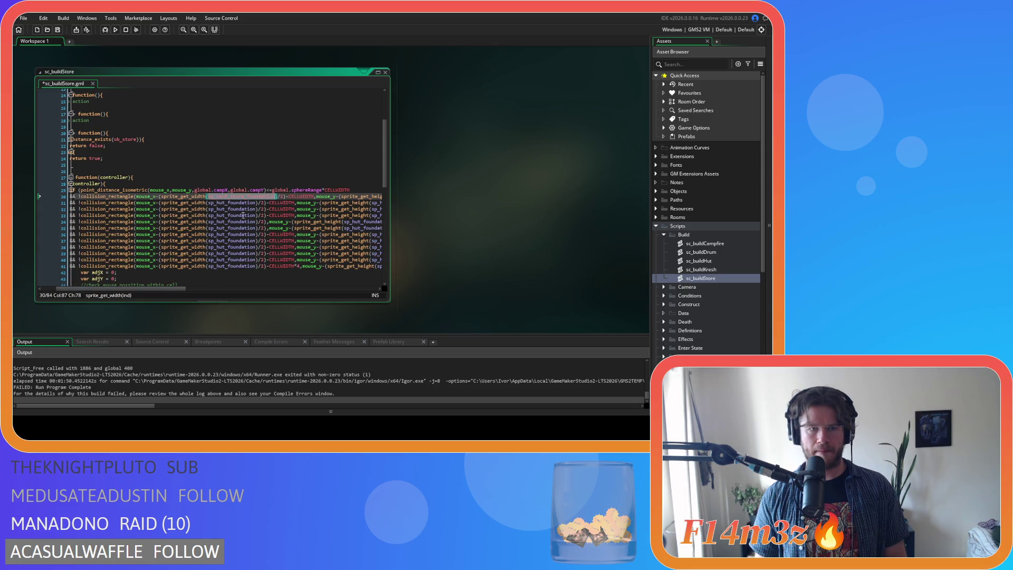
scroll(185, 256, right, 5)
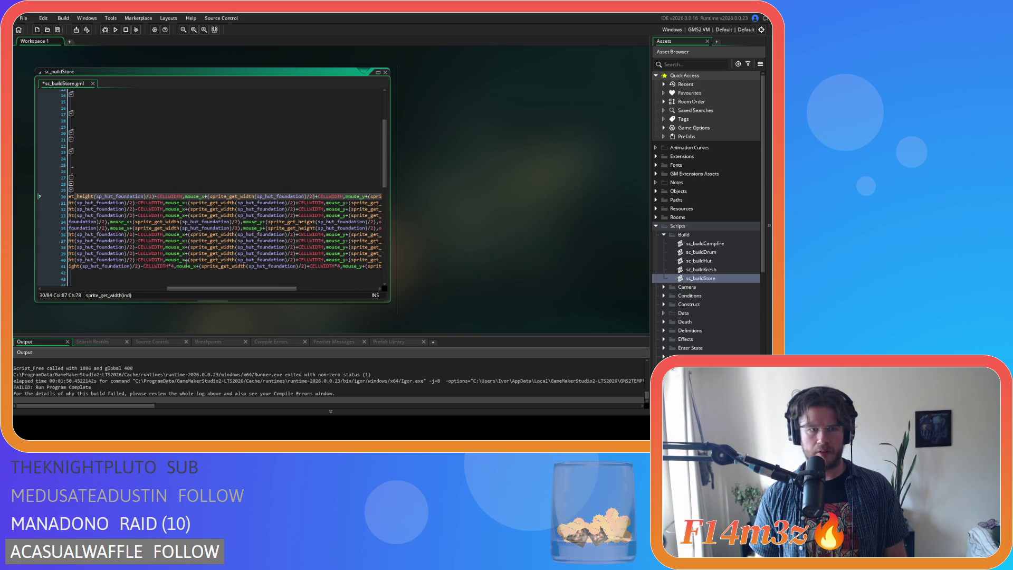
double_click(135, 195)
key(ctrl+h)
key(Tab)
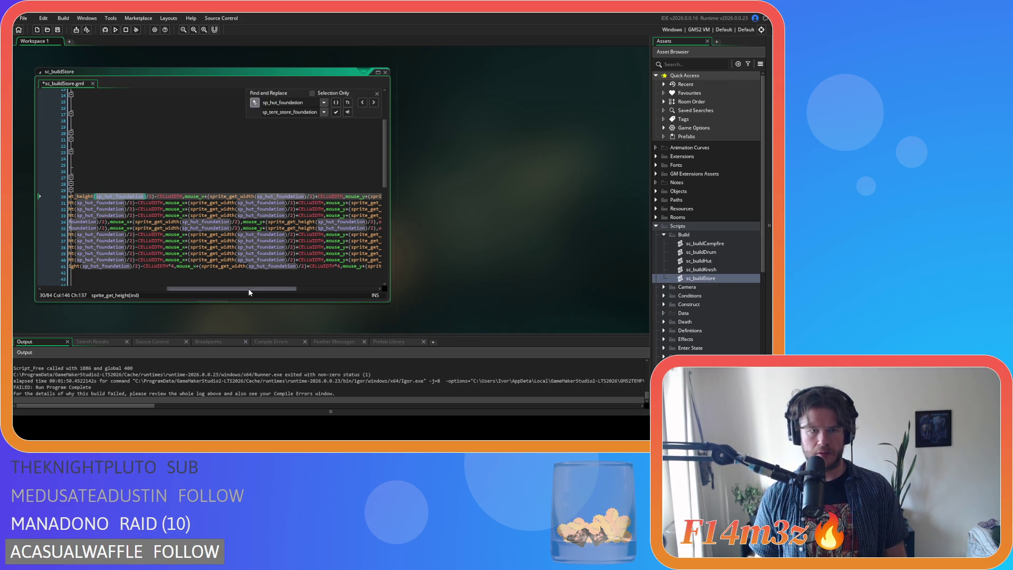
scroll(261, 289, down, 8)
mouse_move(260, 289)
mouse_down()
mouse_move(176, 292)
mouse_move(355, 290)
mouse_move(122, 291)
mouse_move(275, 291)
mouse_move(255, 275)
mouse_move(221, 289)
mouse_move(120, 290)
mouse_up()
scroll(121, 291, down, 6)
scroll(255, 274, up, 10)
scroll(84, 277, up, 5)
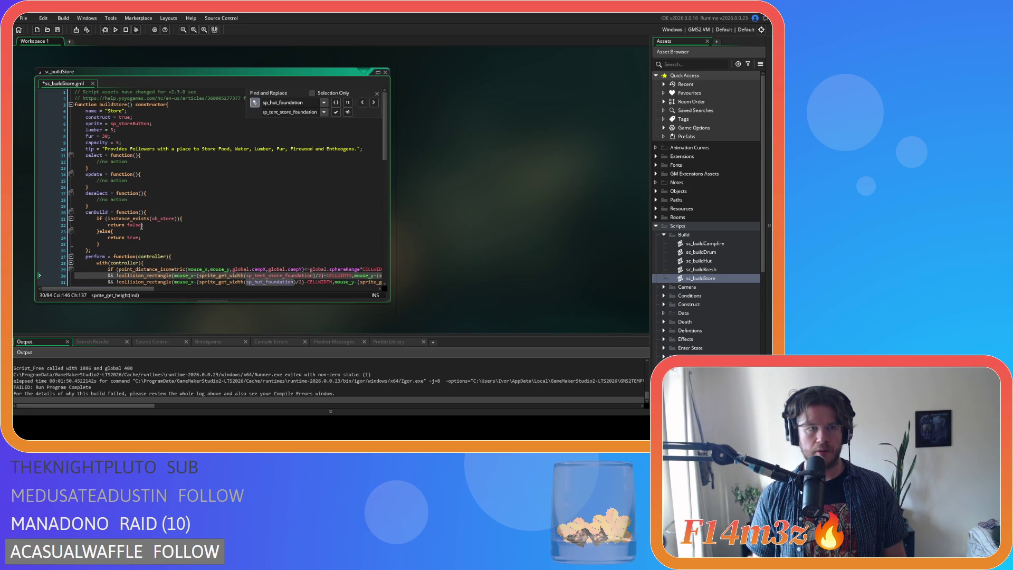
scroll(141, 226, down, 7)
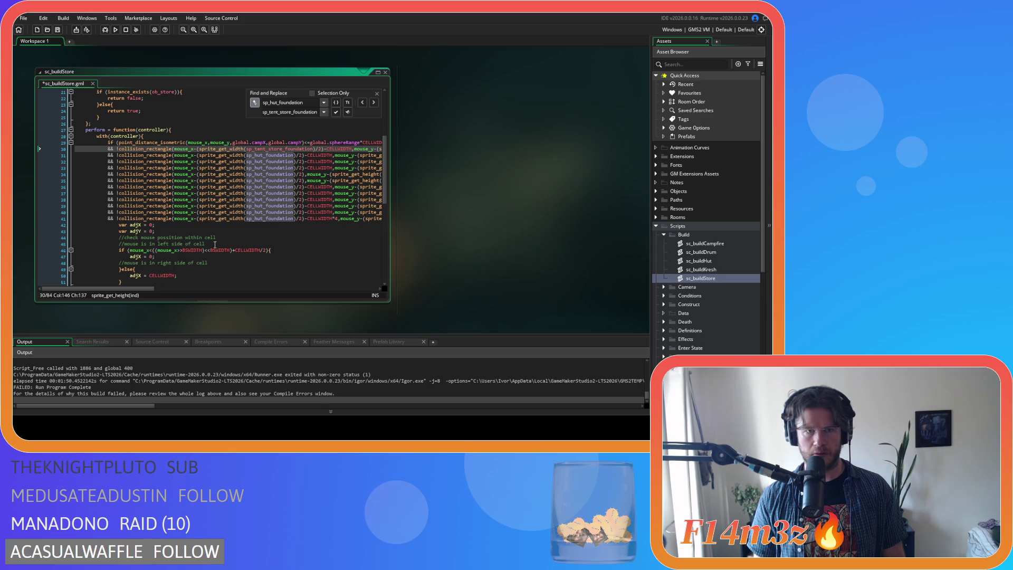
drag(128, 287, 148, 289)
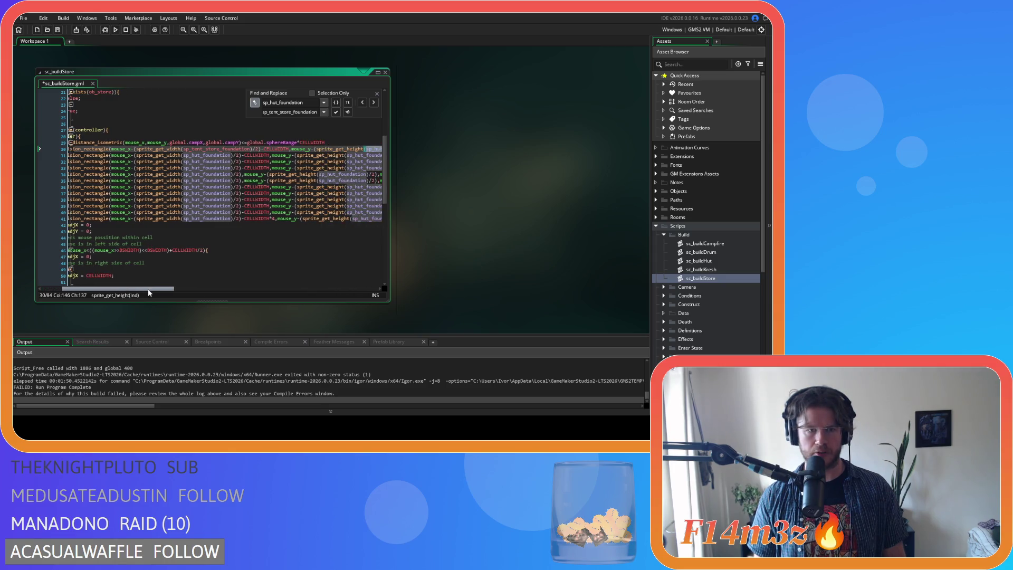
click(347, 113)
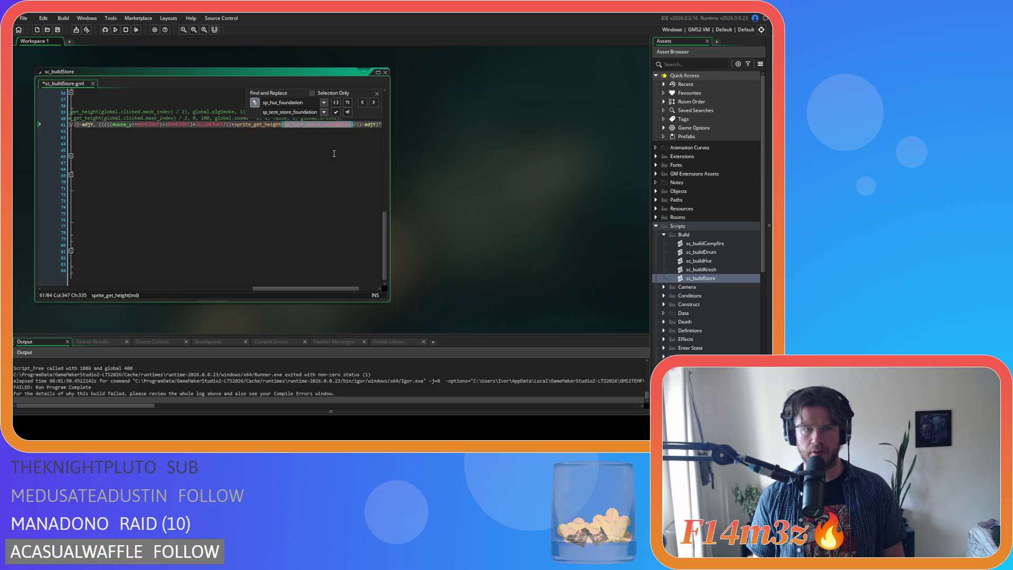
key(ctrl+s)
click(376, 93)
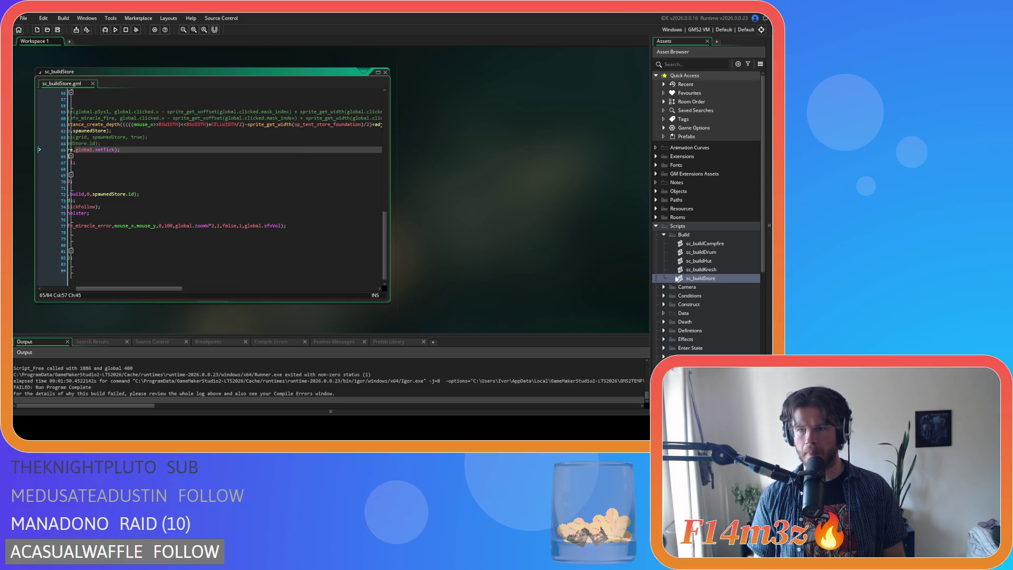
double_click(710, 270)
Step: In sc_buildKresh, replace every sp_hut_foundation with sp_tent_creche_foundation using Replace All
scroll(274, 217, down, 5)
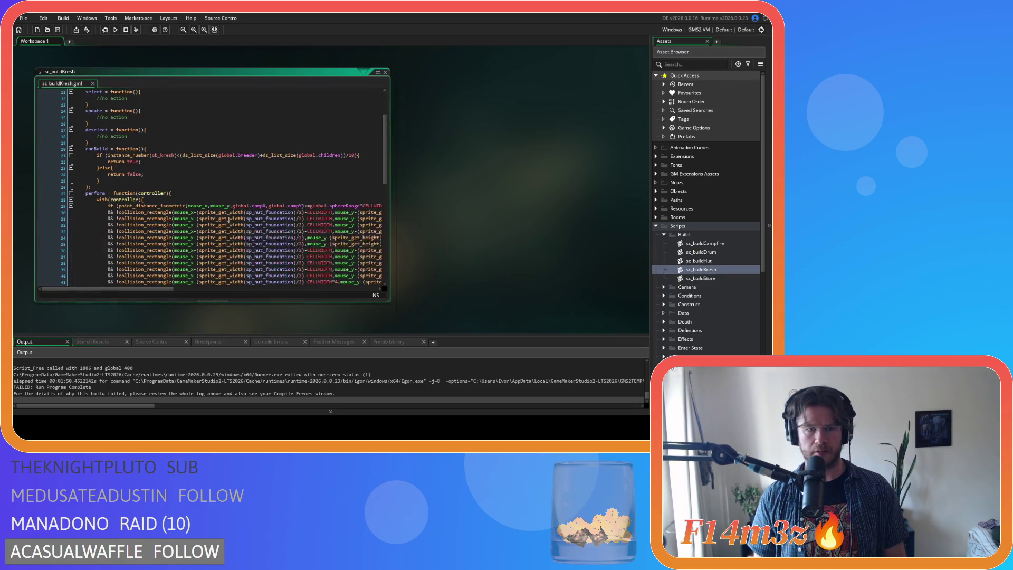
double_click(277, 212)
key(ctrl+f)
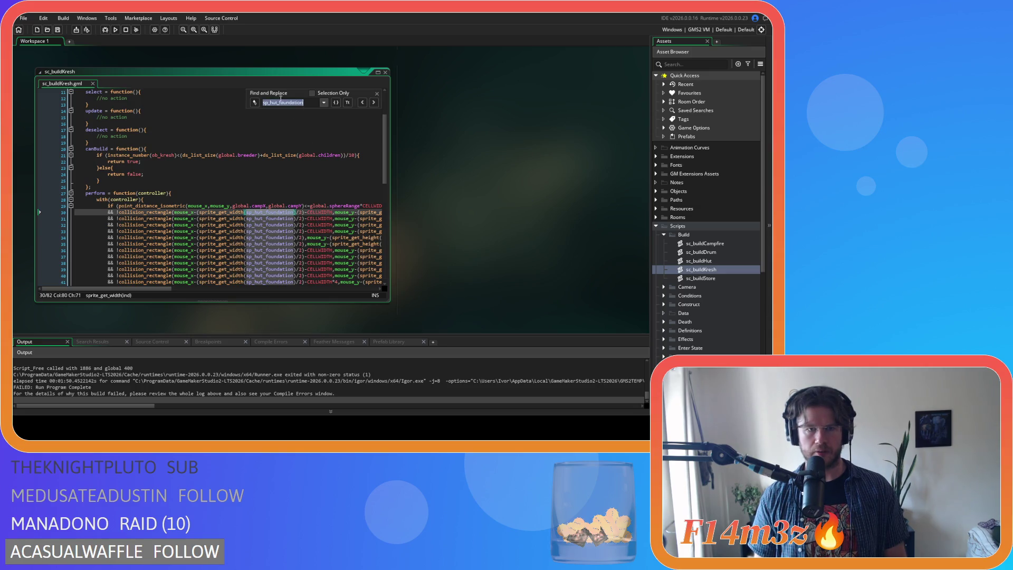
key(Return)
click(283, 112)
text(sp_tent_store_foundation)
double_click(285, 112)
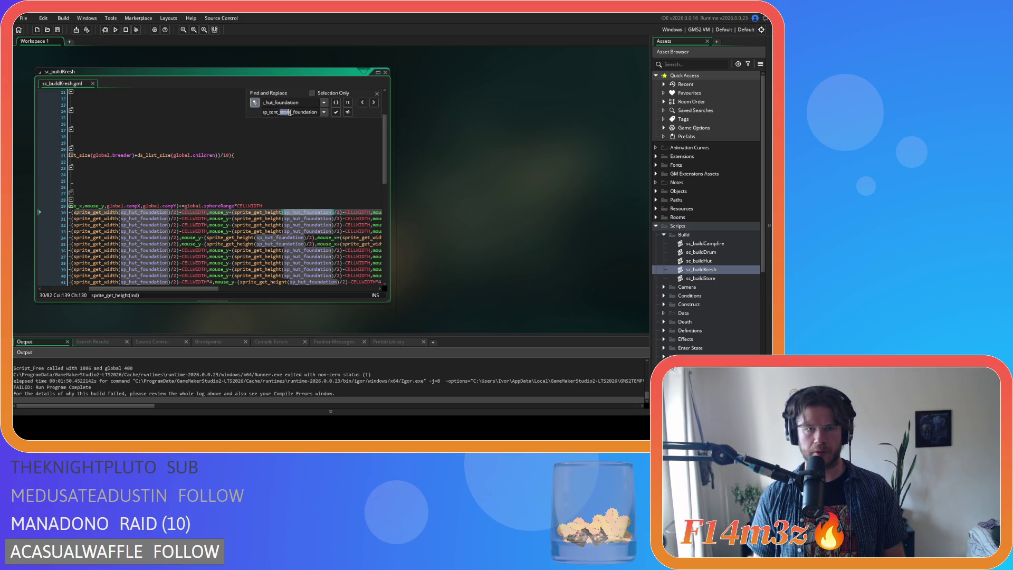
text(creche)
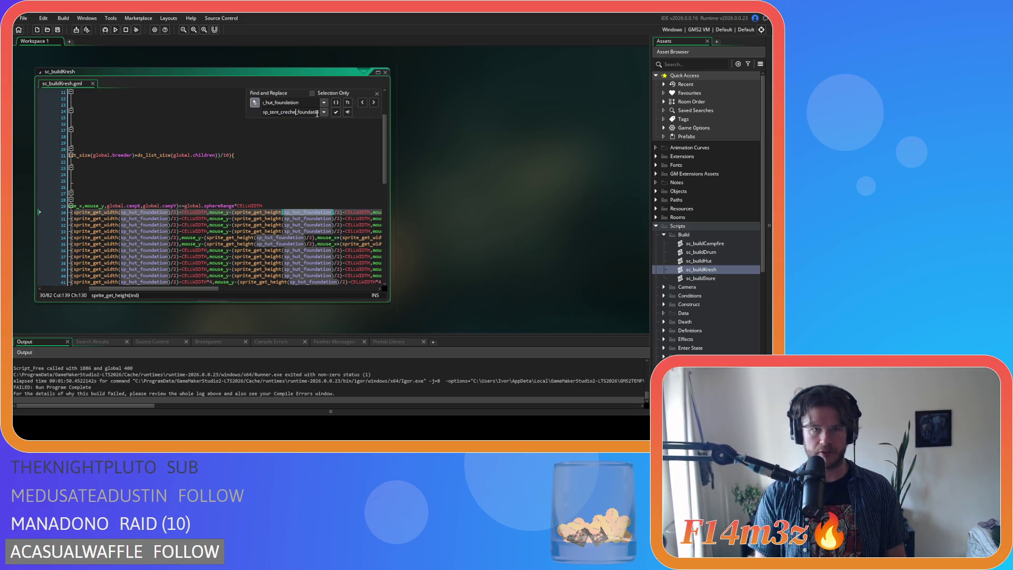
click(348, 112)
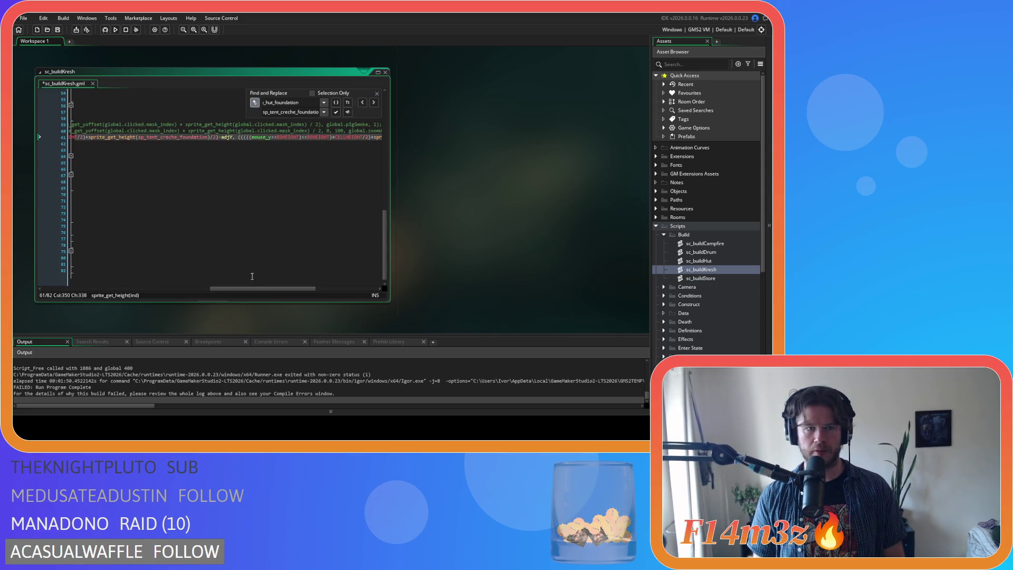
drag(264, 289, 197, 289)
scroll(215, 220, up, 8)
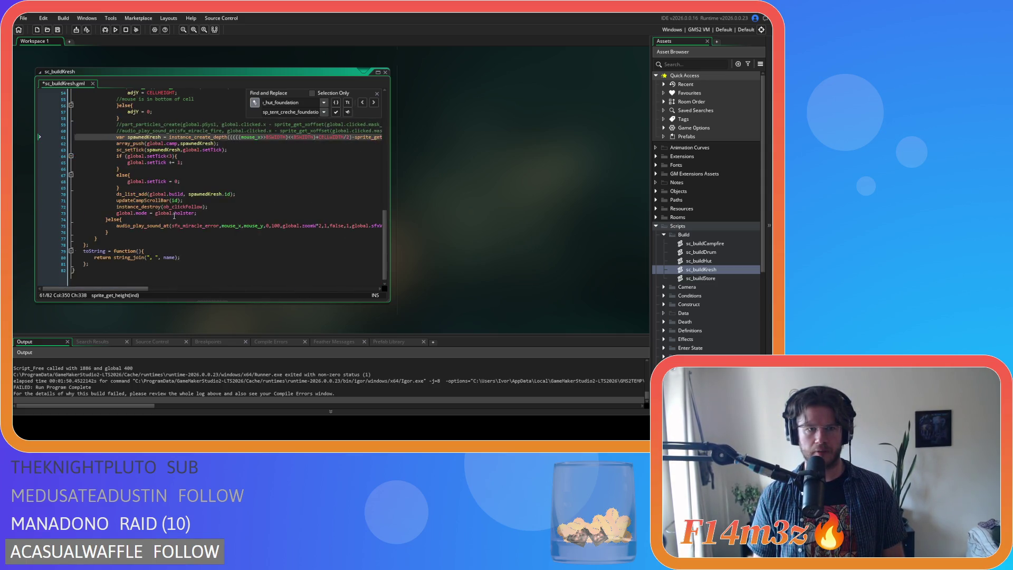
scroll(215, 220, up, 5)
click(309, 219)
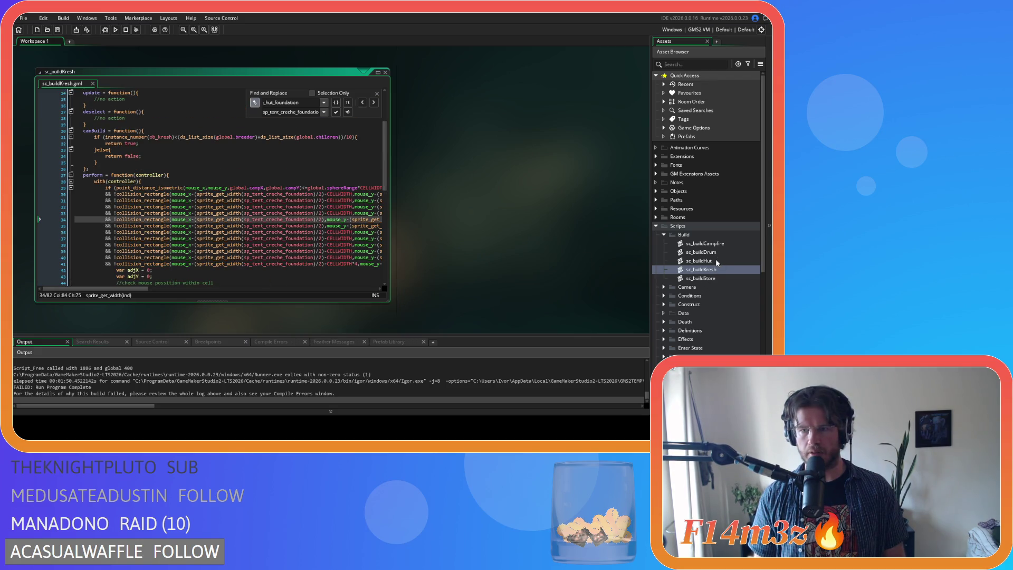
Step: Open sc_buildHut and replace all sp_hut_foundation references with sp_tent_sleeping_foundation
double_click(702, 261)
scroll(266, 211, down, 3)
click(266, 234)
double_click(270, 228)
key(ctrl+f)
click(254, 102)
drag(279, 113, 292, 112)
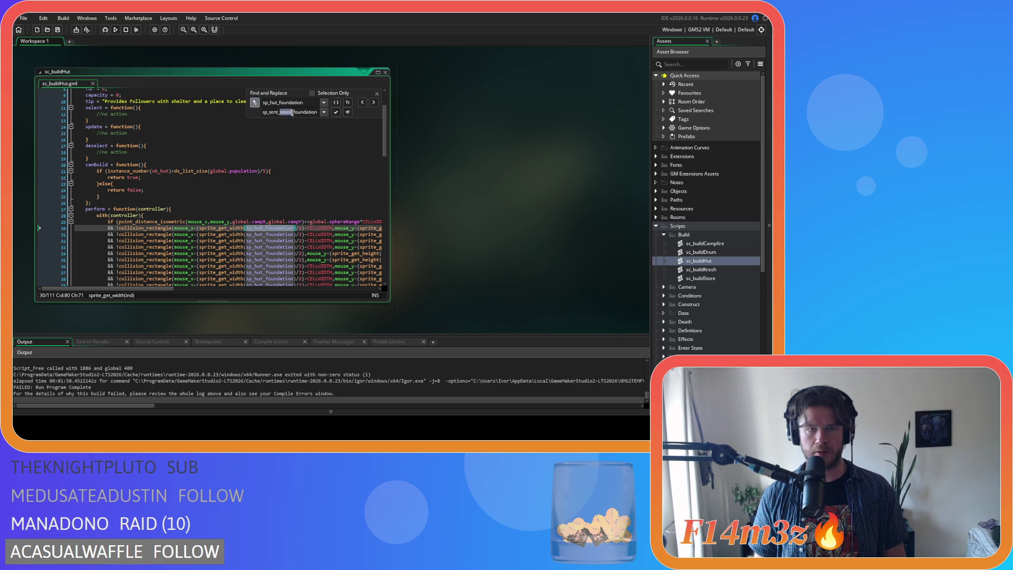
text(sleeping)
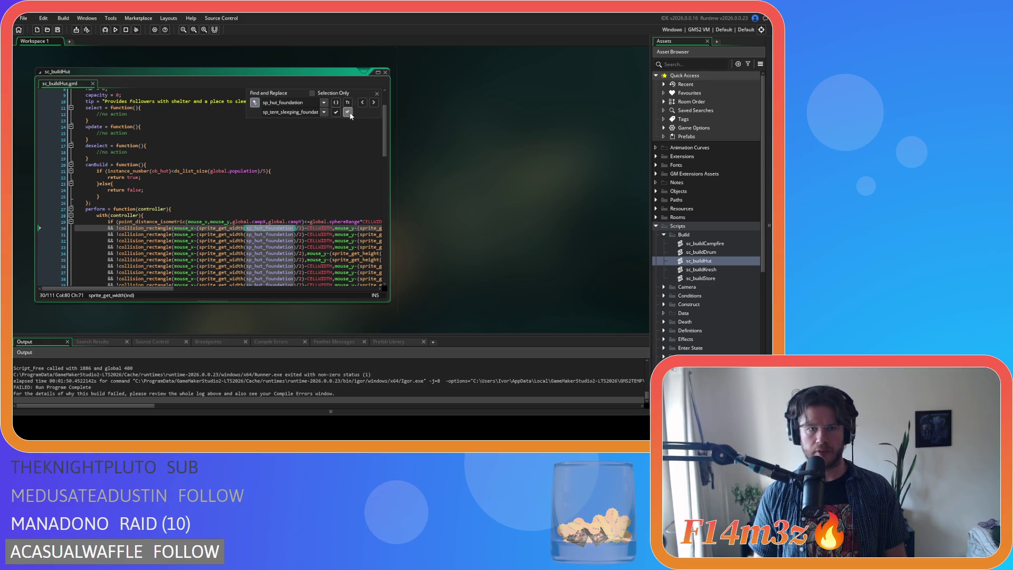
click(347, 112)
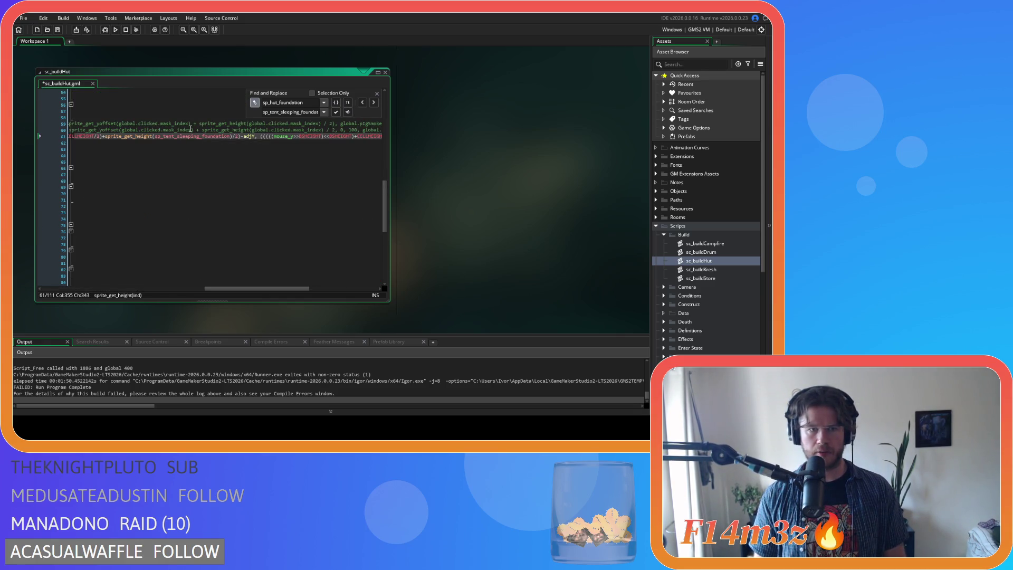
click(362, 104)
click(376, 93)
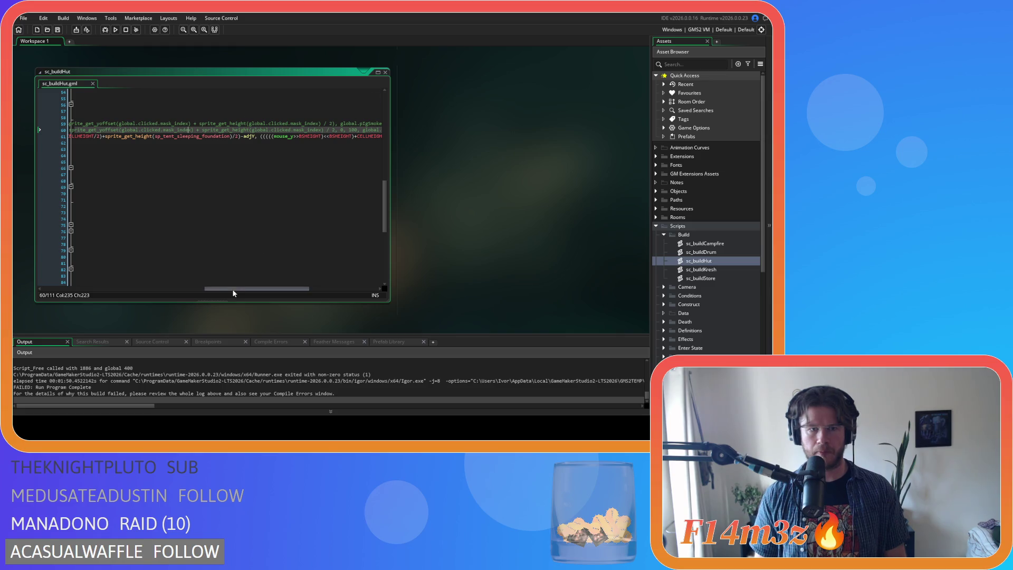
Step: Check the collision checks, selecting sp_tent_sleeping_foundation on line 30
mouse_move(237, 288)
mouse_down()
mouse_move(79, 286)
mouse_move(87, 286)
mouse_up()
scroll(190, 249, up, 10)
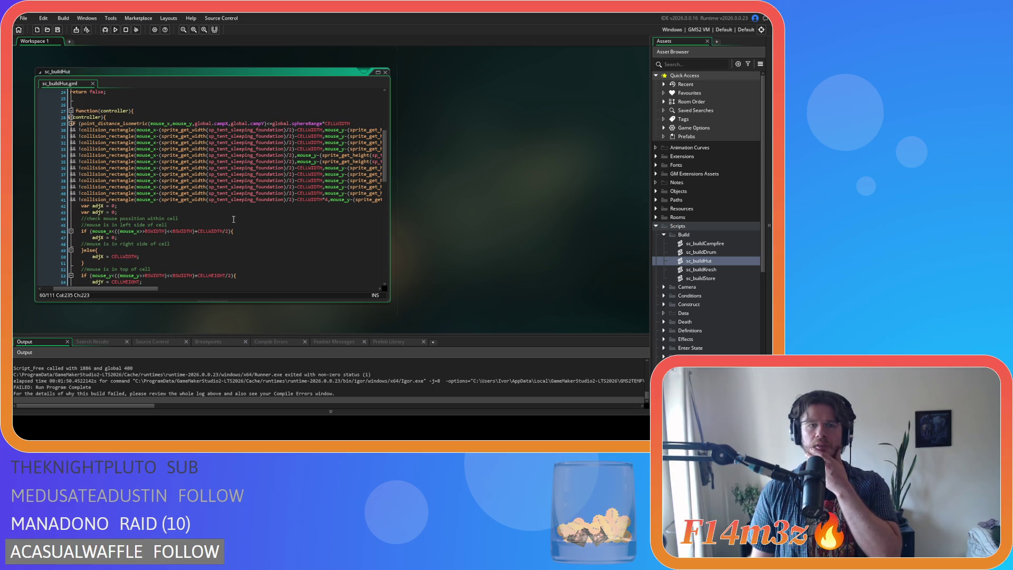
mouse_move(217, 231)
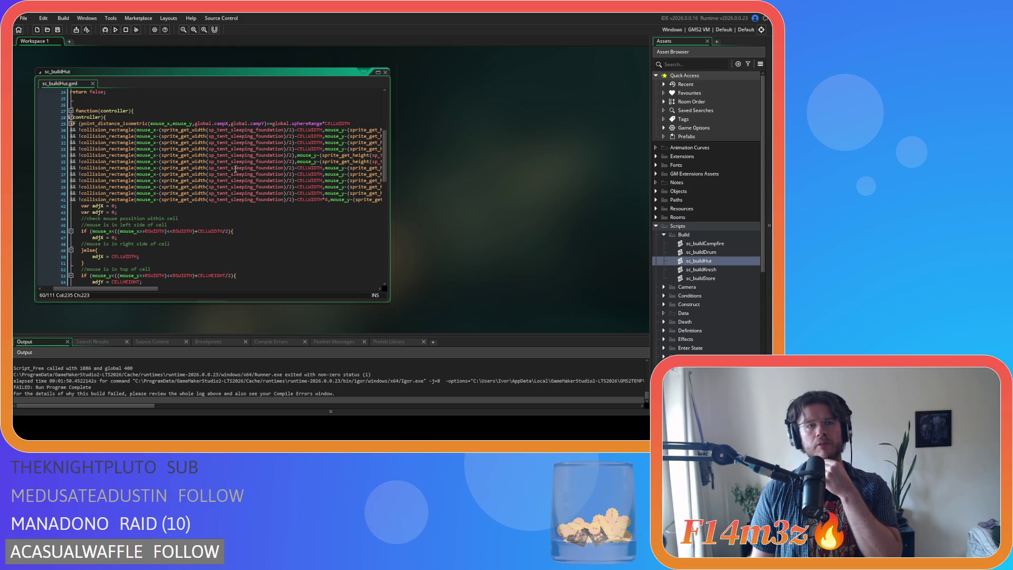
mouse_move(236, 168)
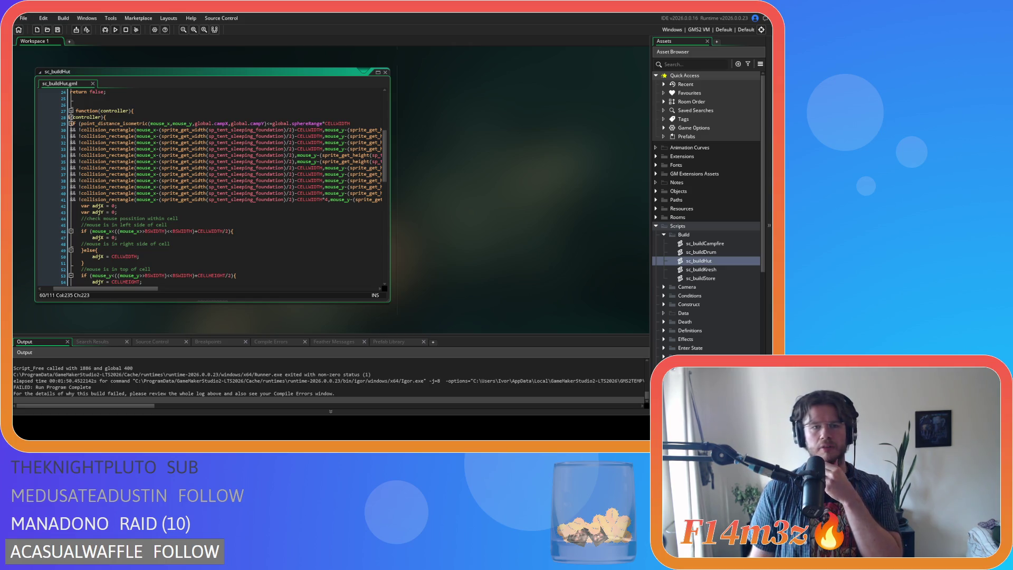
double_click(258, 130)
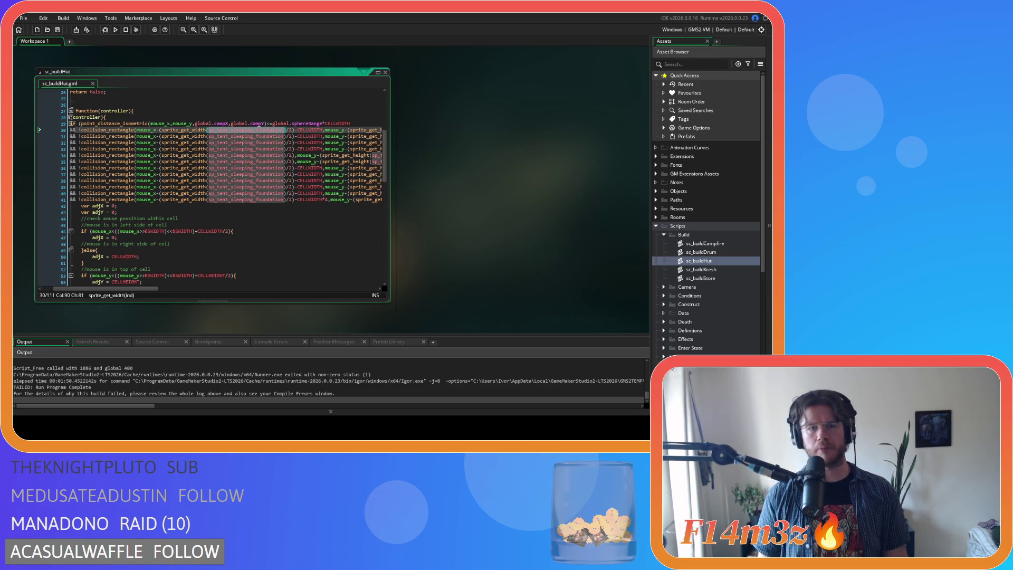
Step: Replace sp_tent_sleeping_foundation with sp_tent_mask throughout the hut build script
mouse_move(270, 155)
text(s)
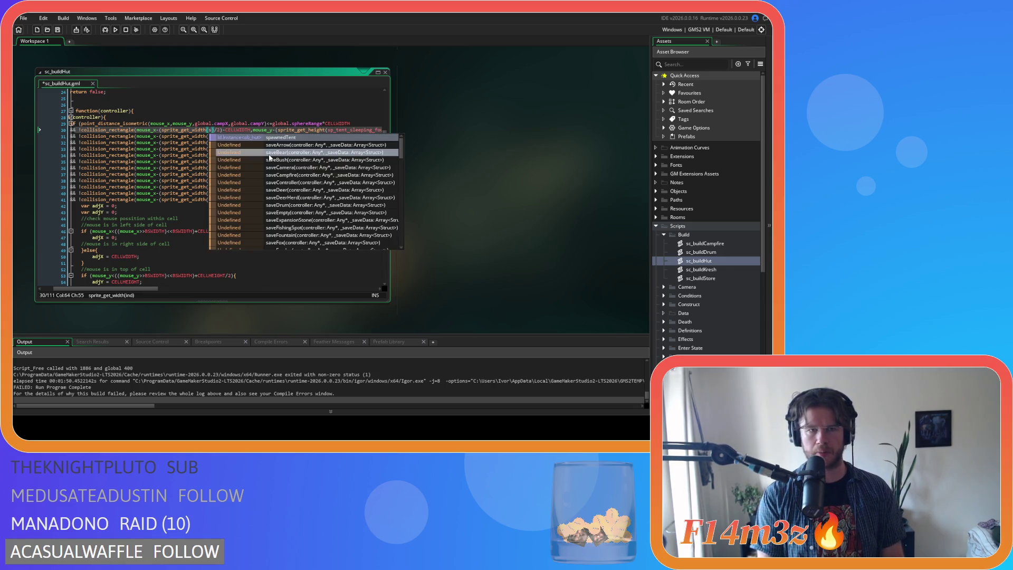
text(p_tent_)
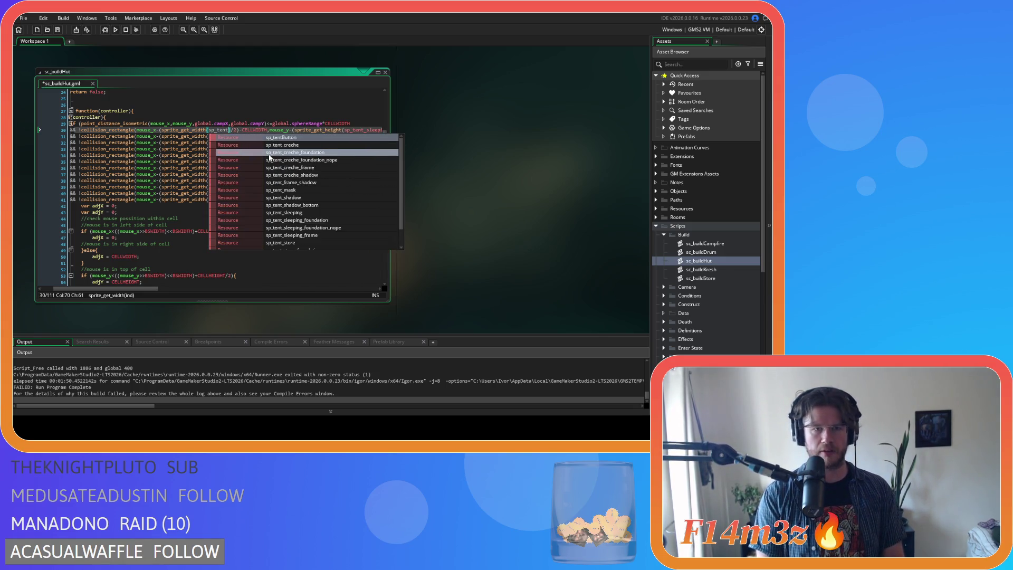
text(mask)
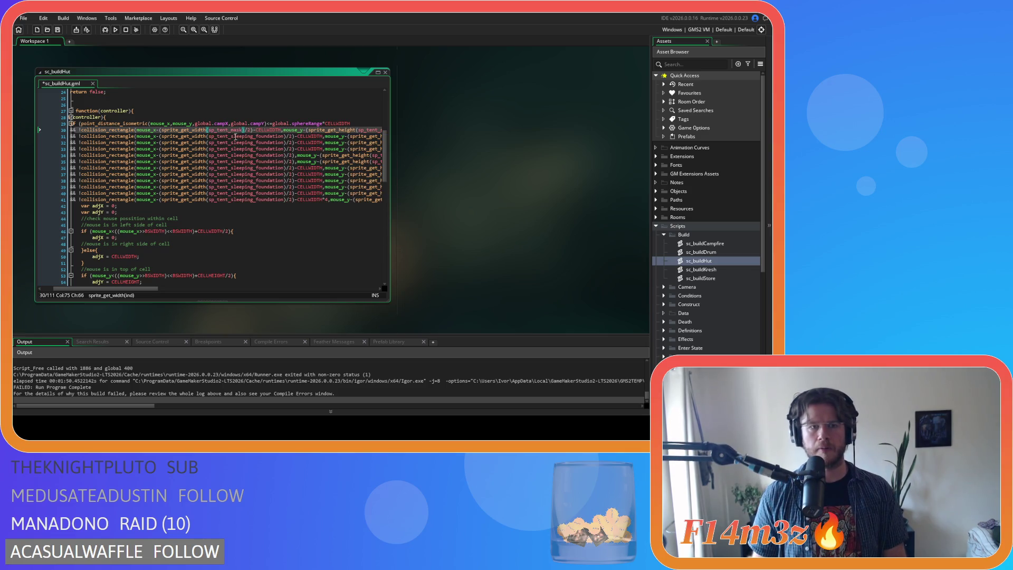
double_click(242, 136)
key(ctrl+f)
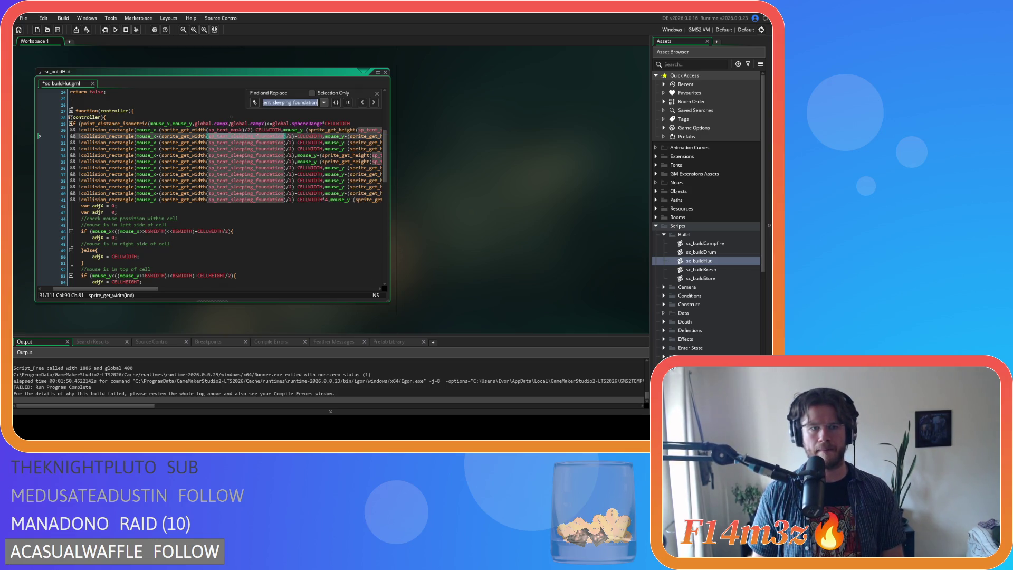
click(254, 102)
text(sp_tent_mask)
click(347, 112)
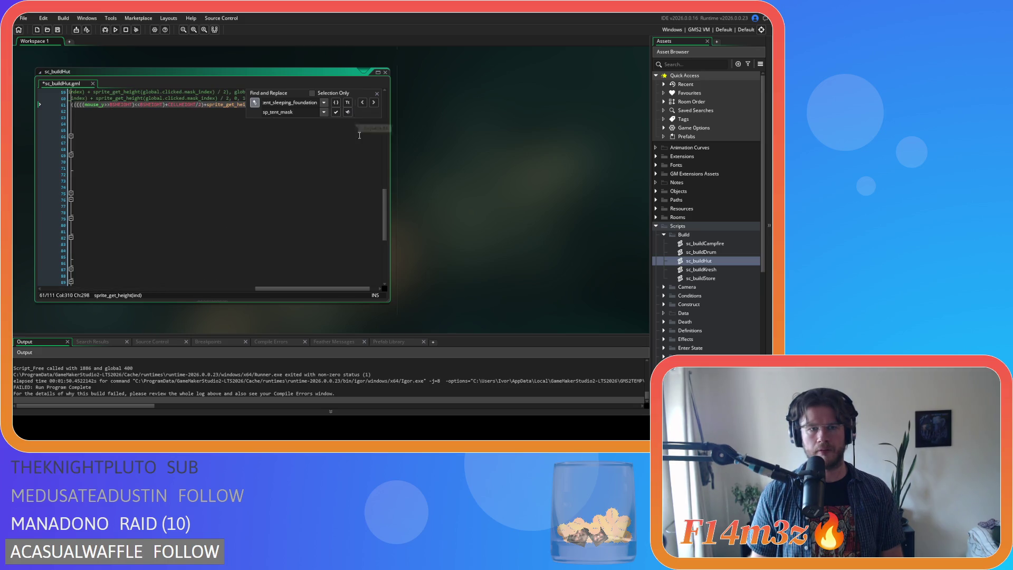
Step: In sc_buildKresh, replace all sp_tent_creche_foundation references with sp_tent_mask
double_click(717, 269)
double_click(272, 103)
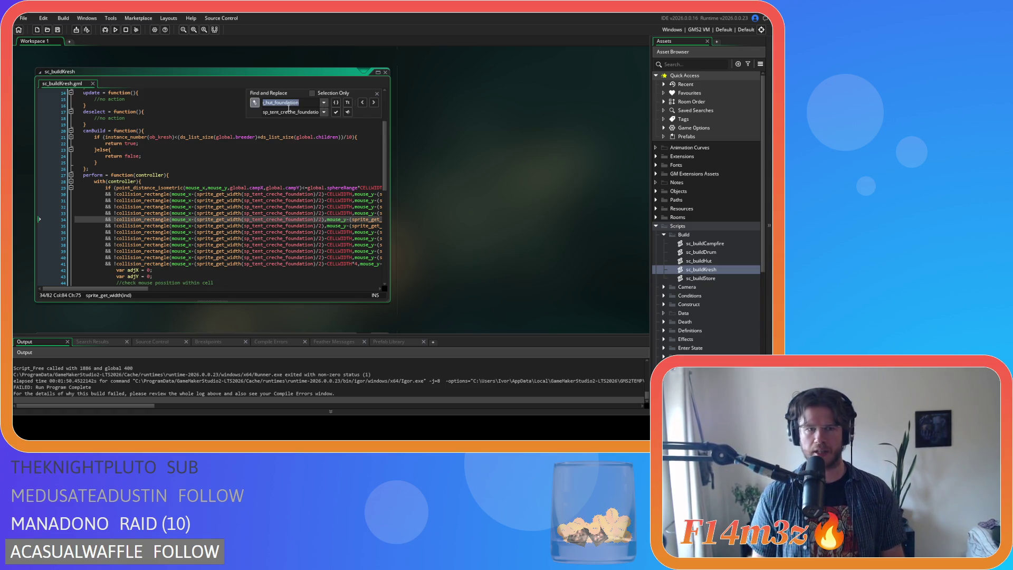
key(ctrl+v)
key(Return)
double_click(311, 112)
text(sp_tent_mask)
click(348, 112)
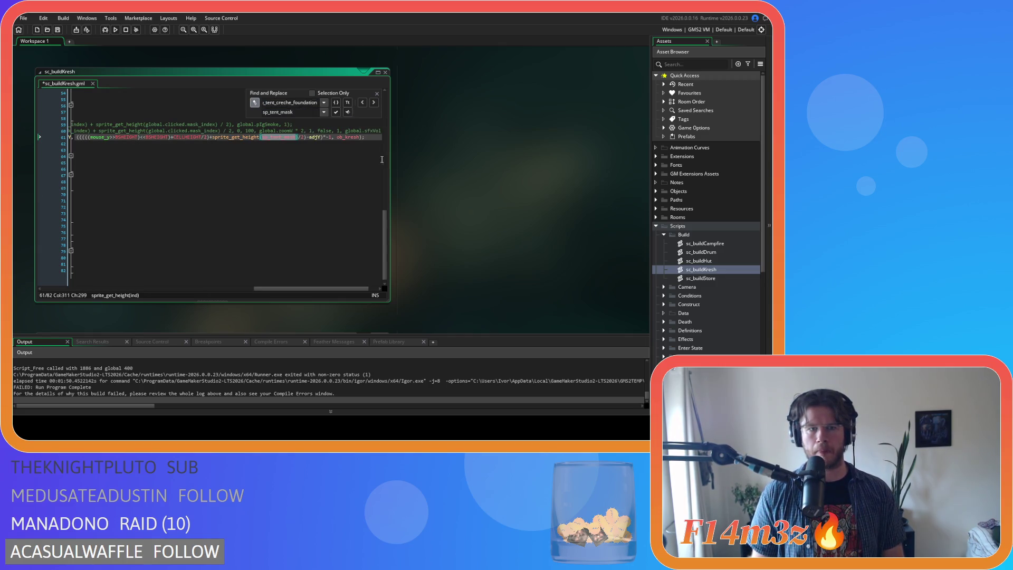
Step: In sc_buildStore, replace all sp_tent_store_foundation references with sp_tent_mask
click(725, 279)
double_click(725, 279)
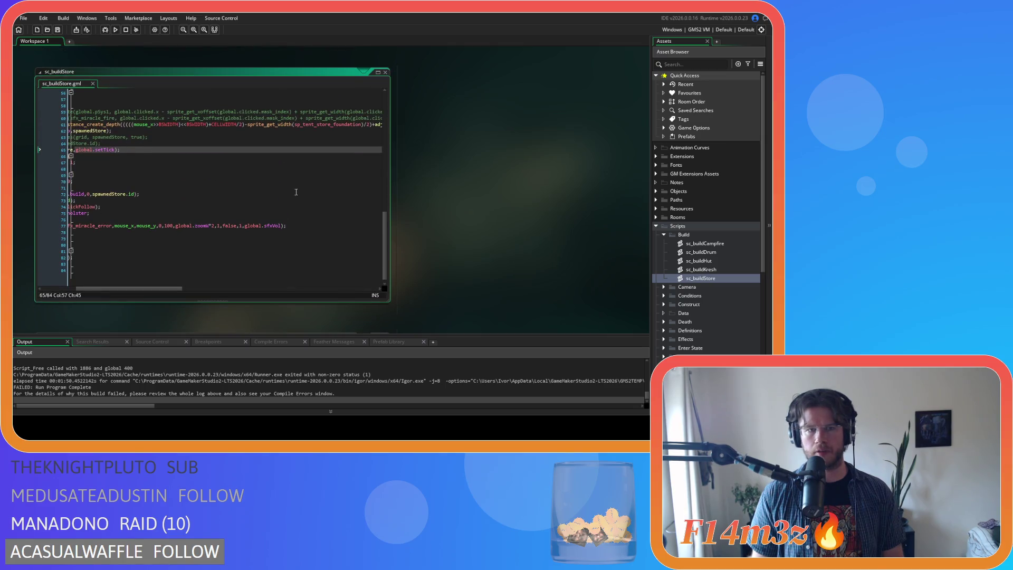
drag(171, 289, 136, 290)
scroll(201, 243, up, 10)
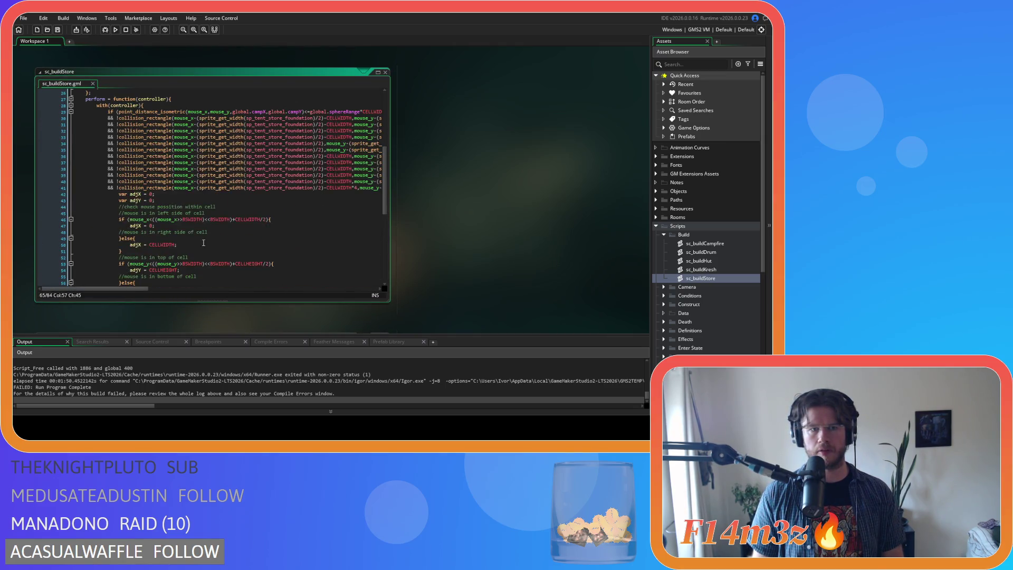
double_click(292, 118)
key(ctrl+h)
click(277, 112)
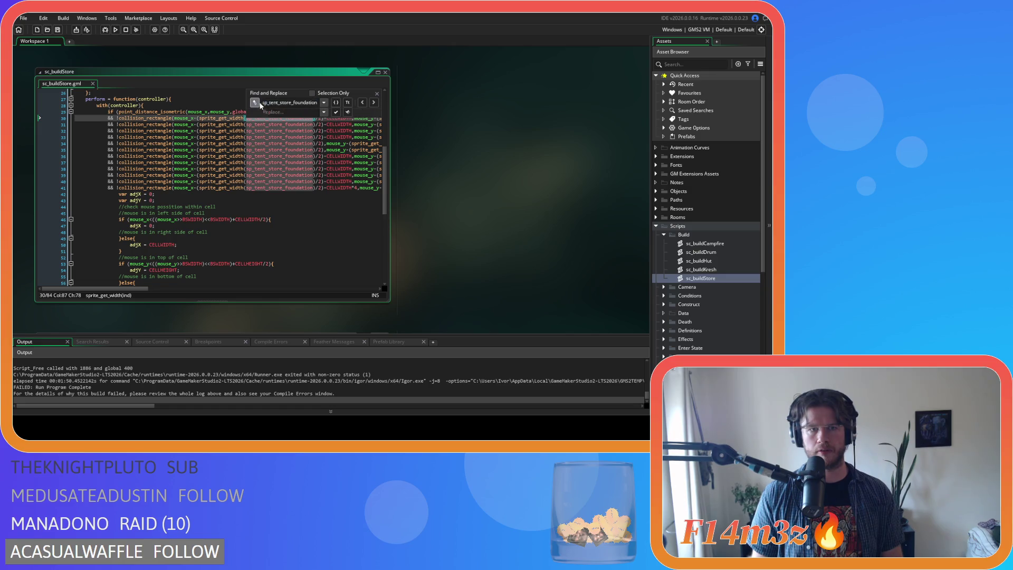
text(sp_tent_mask)
click(348, 112)
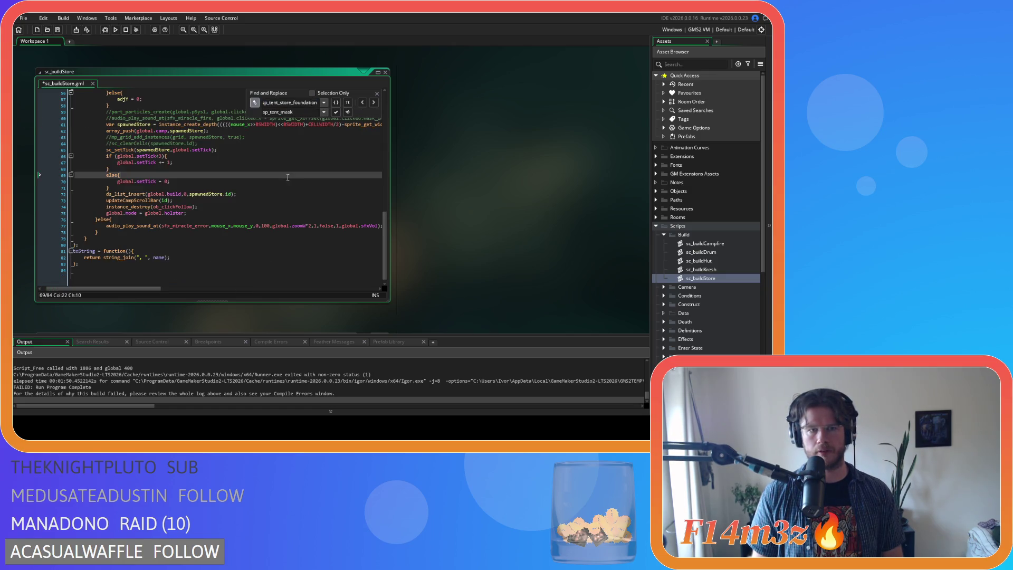
Step: Close the find panel and sc_buildStore code window, then collapse the Scripts folder
click(377, 94)
scroll(238, 185, up, 9)
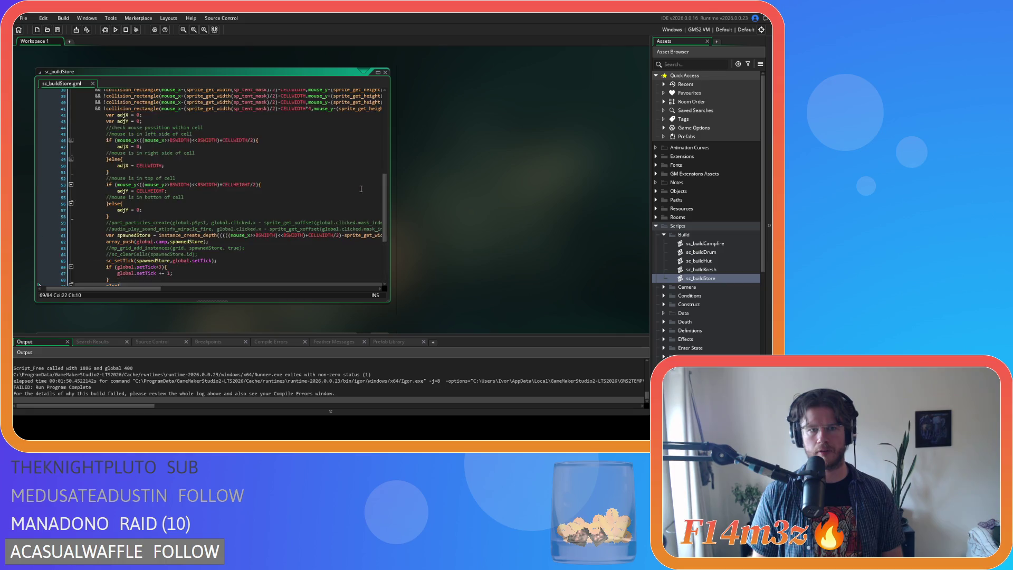
right_click(452, 159)
click(517, 202)
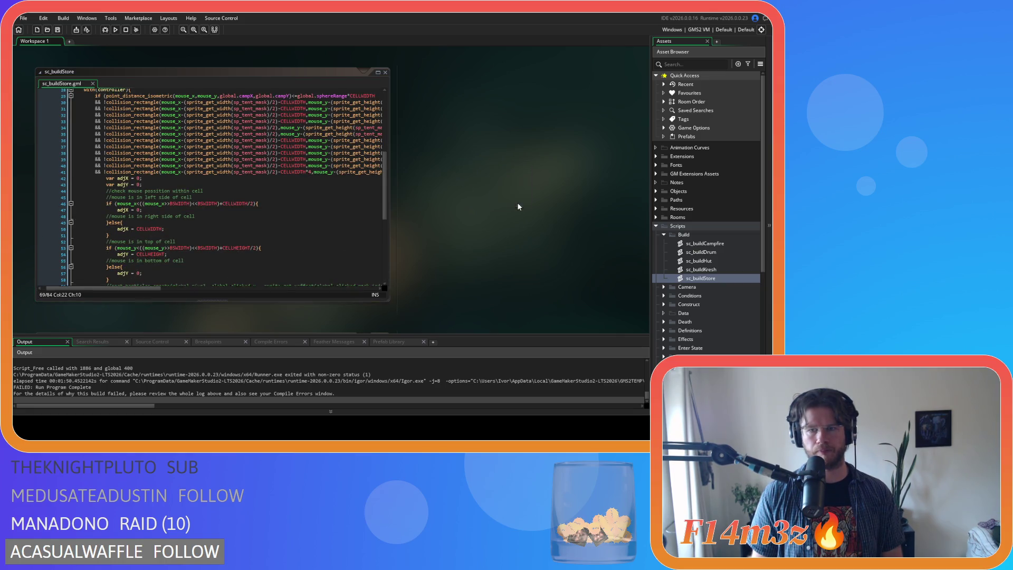
click(676, 226)
click(656, 225)
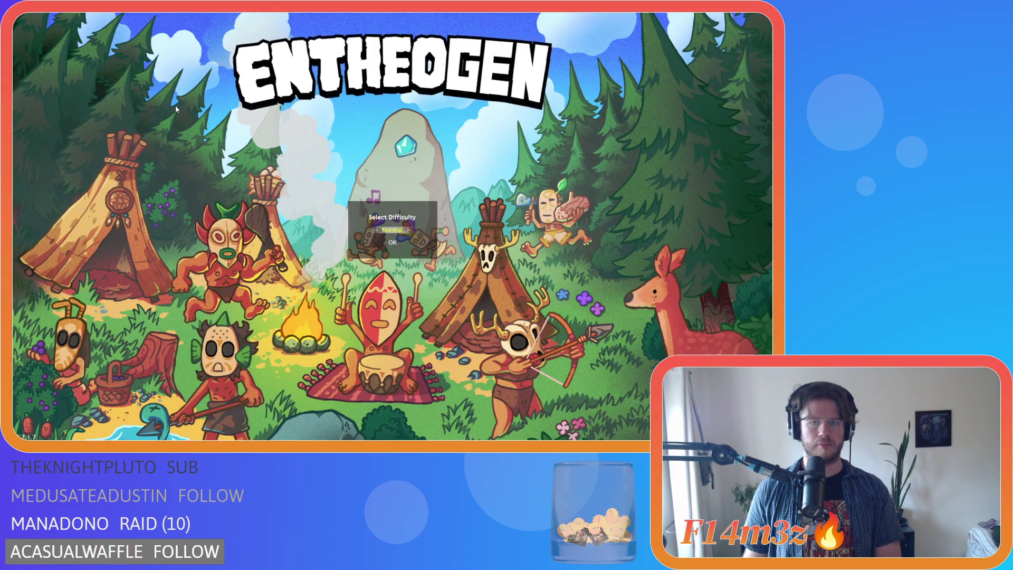
Step: Accept Normal difficulty to start a new Entheogen run
key(Return)
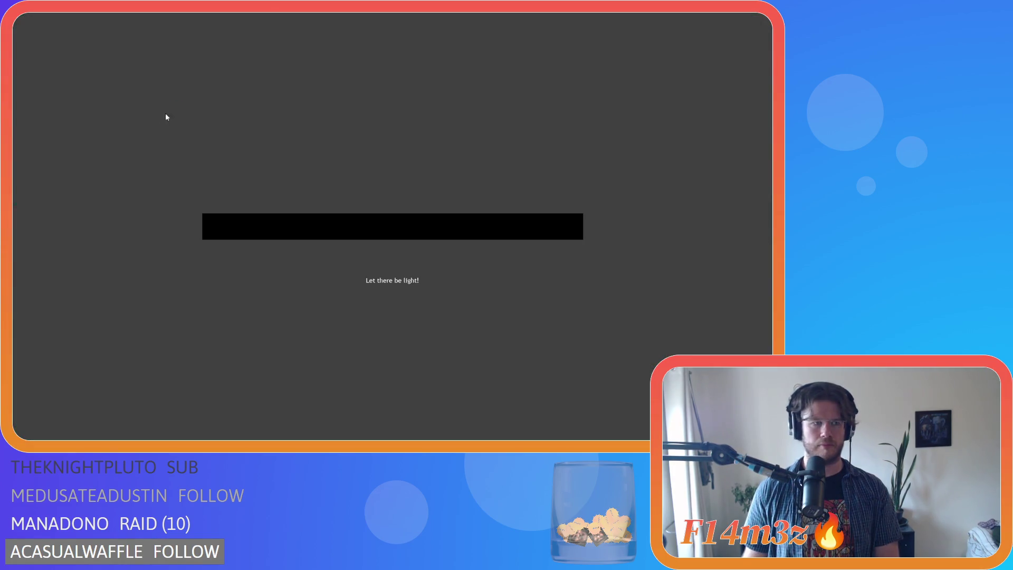
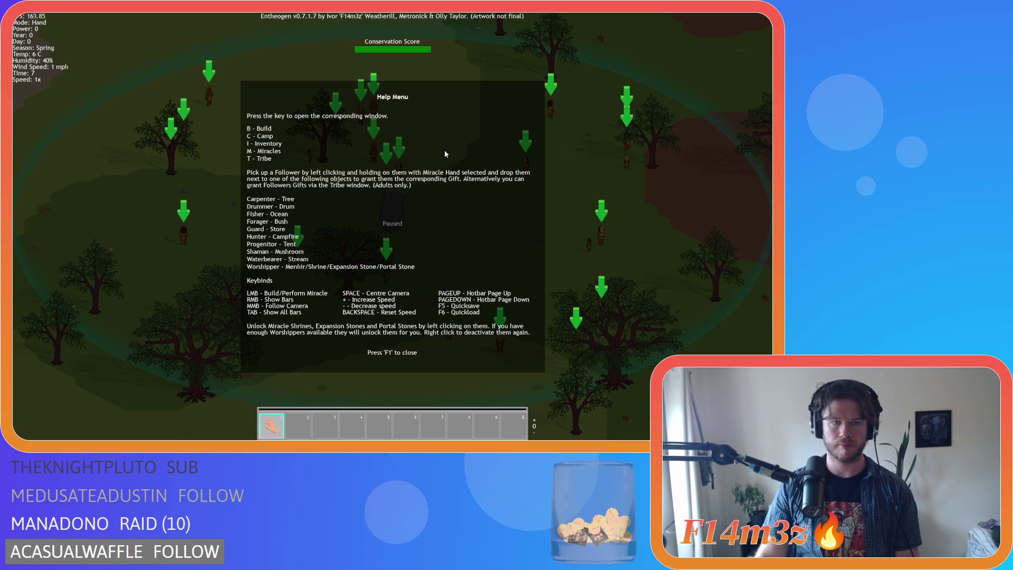
Step: Resume the game and place a Store beside the tribe's camp
key(F1)
key(b)
click(191, 150)
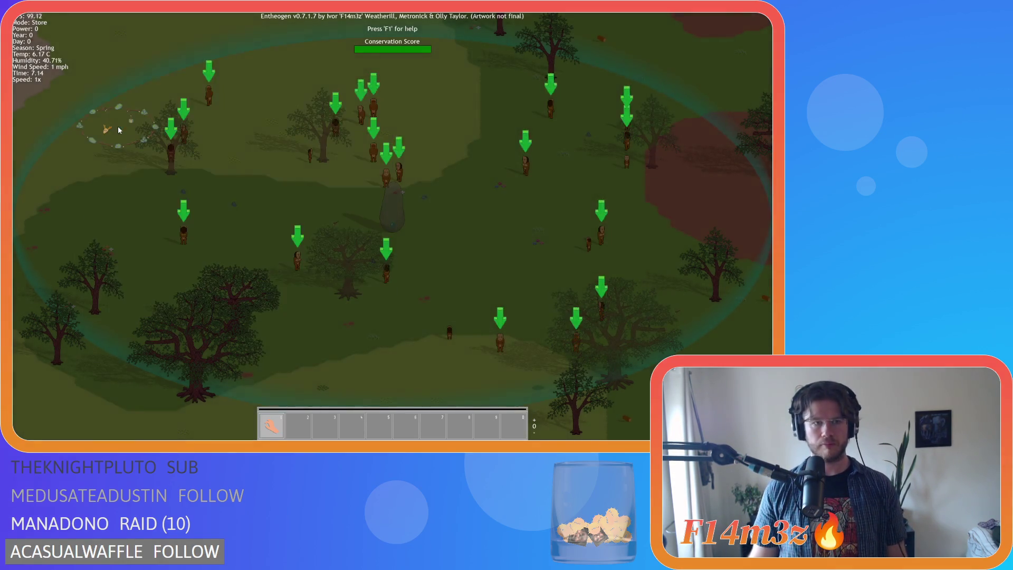
scroll(402, 220, down, 5)
scroll(403, 220, up, 5)
scroll(419, 223, down, 2)
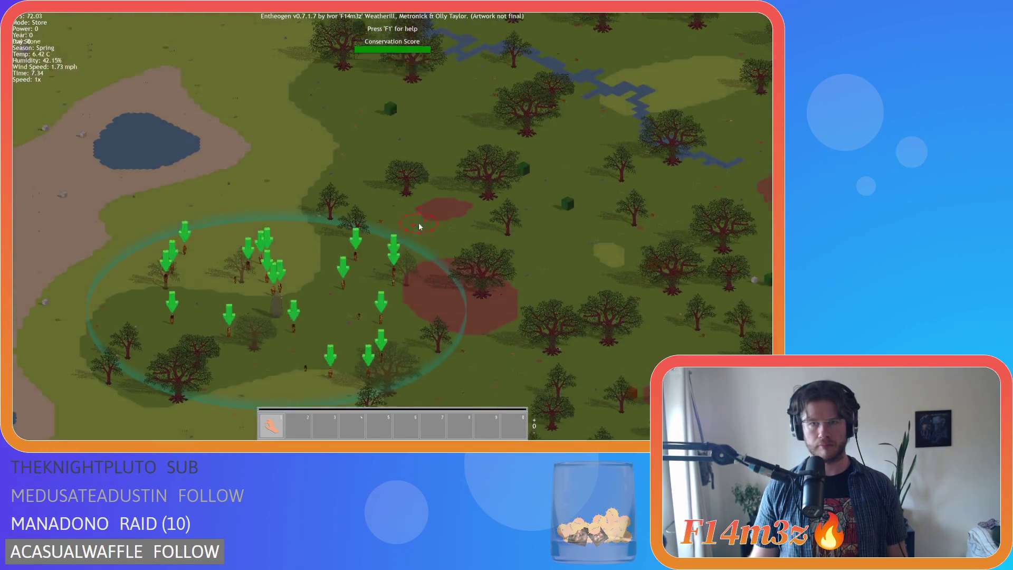
scroll(407, 252, up, 5)
click(401, 293)
Step: Choose Tent from the build options to lay out a sleeping tent
key(b)
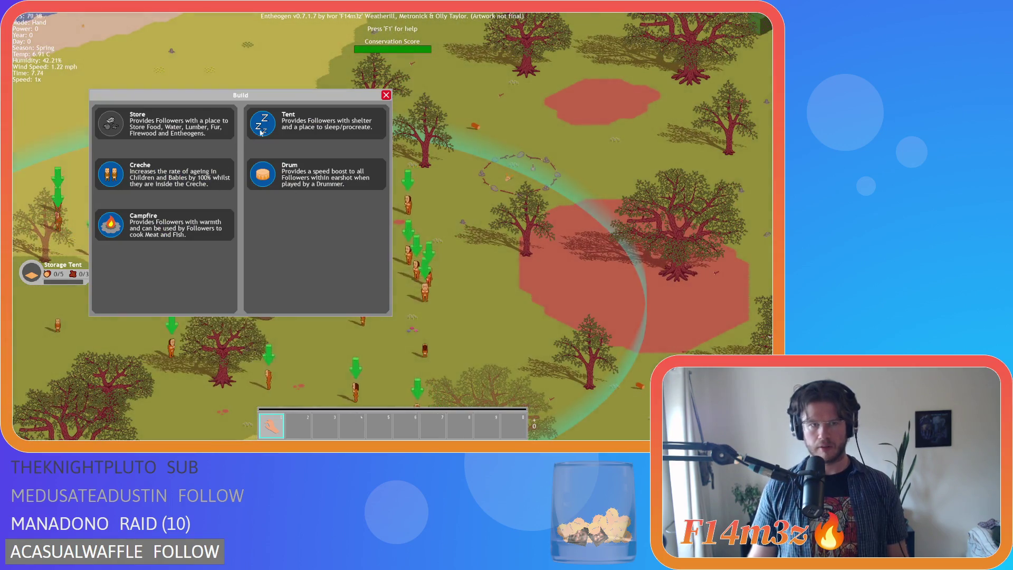
key(b)
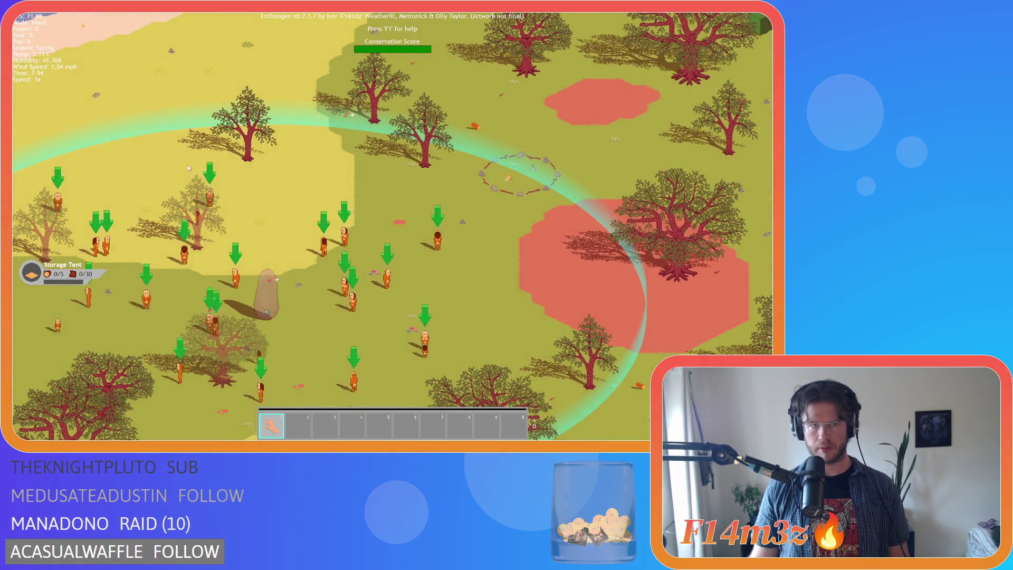
key(b)
click(268, 129)
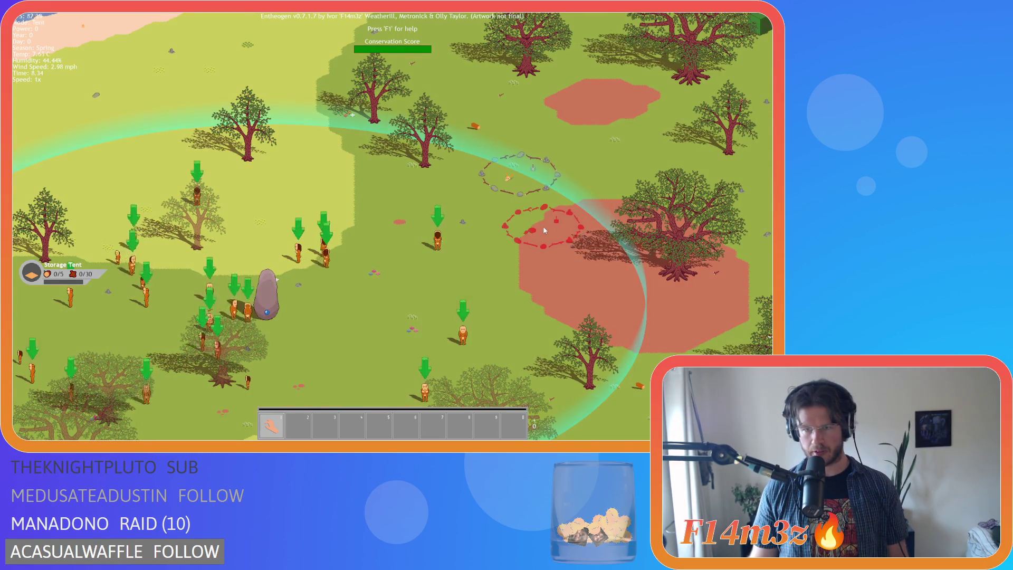
Step: Place the first sleeping tents on the map, including one on the dirt patch
click(596, 237)
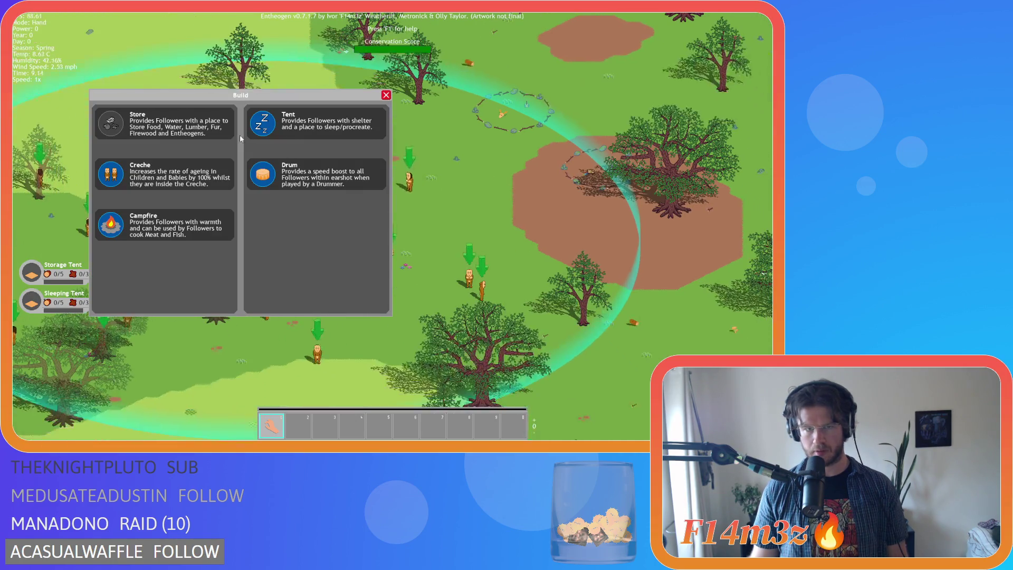
click(316, 138)
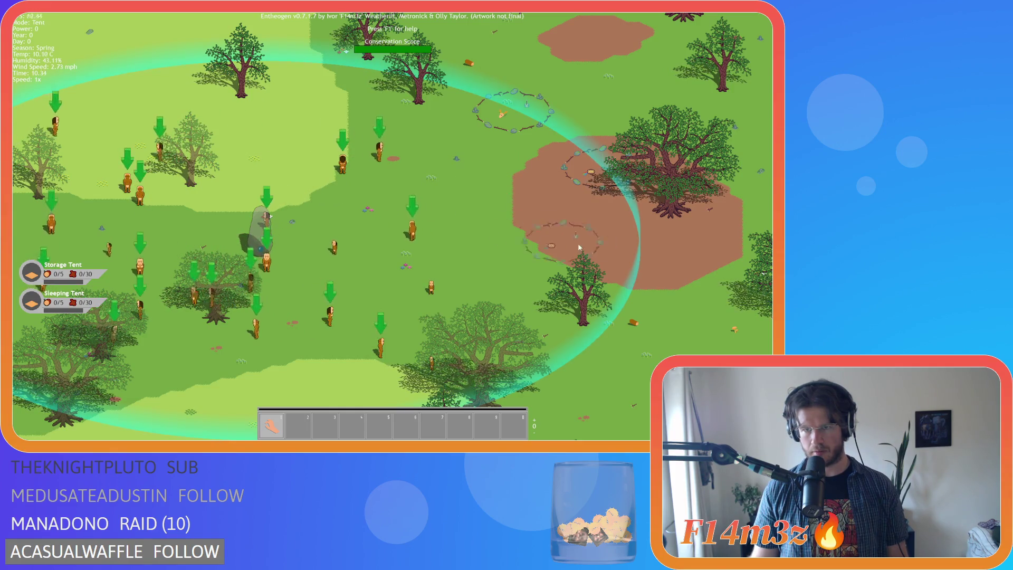
click(600, 231)
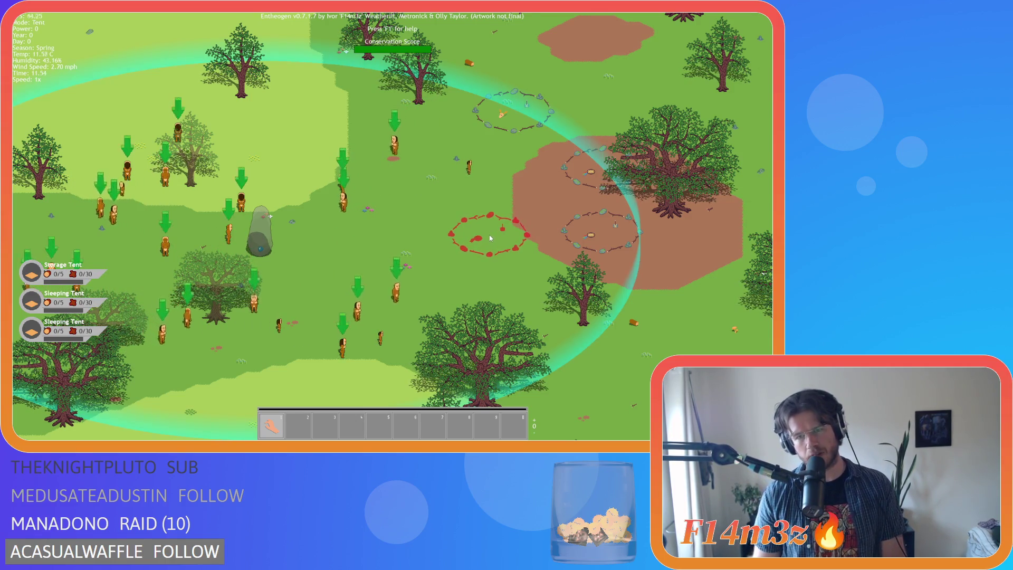
click(417, 229)
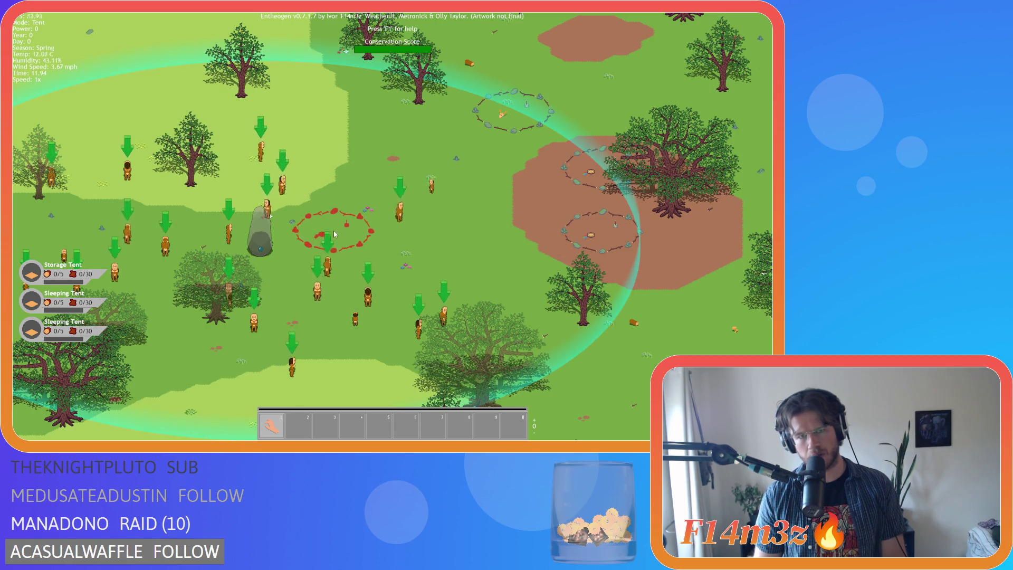
key(Escape)
Step: Place two more sleeping tents in the upper grass, then bring up the quit prompt
key(b)
click(285, 122)
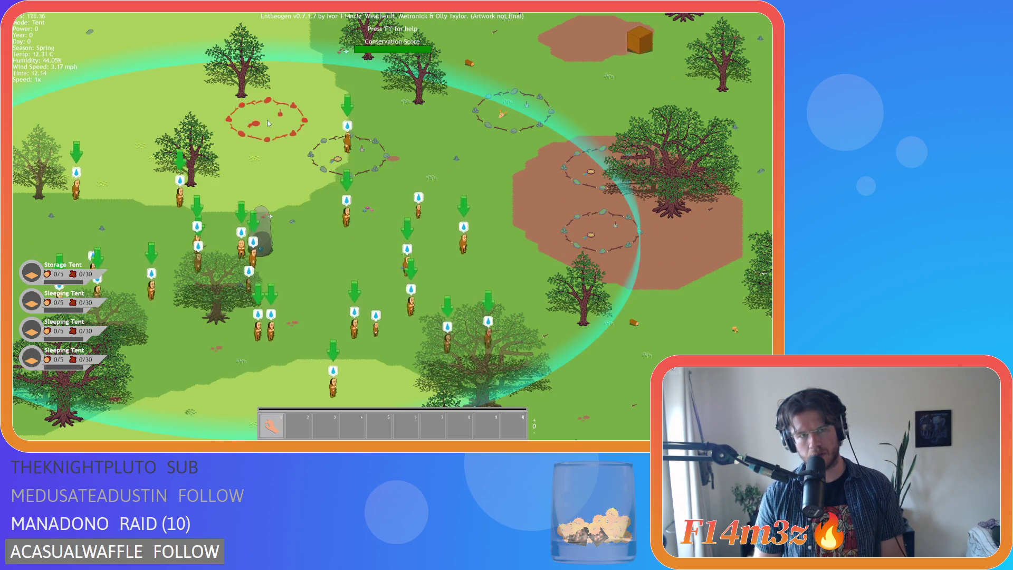
click(349, 154)
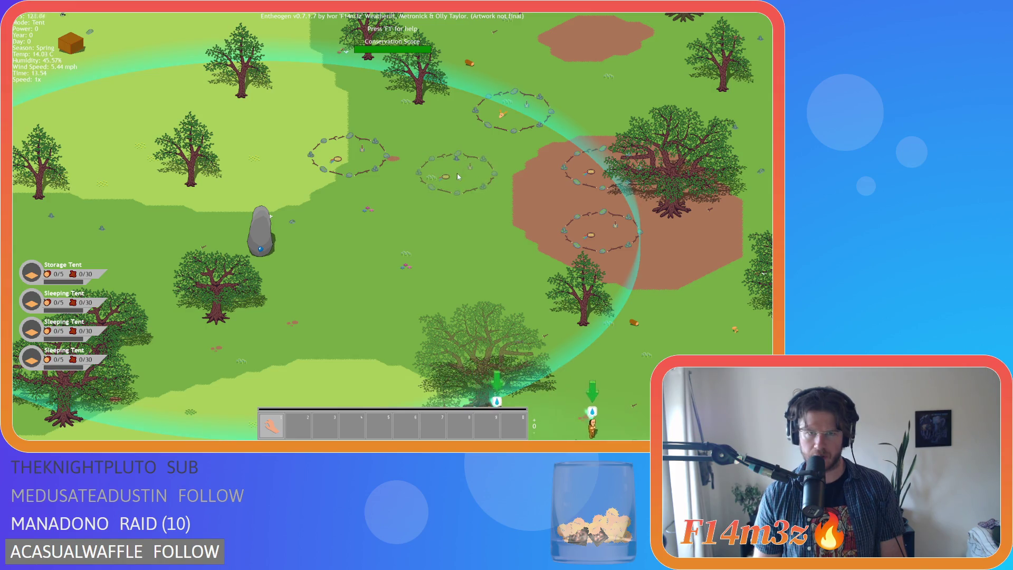
click(465, 201)
key(Escape)
key(Escape)
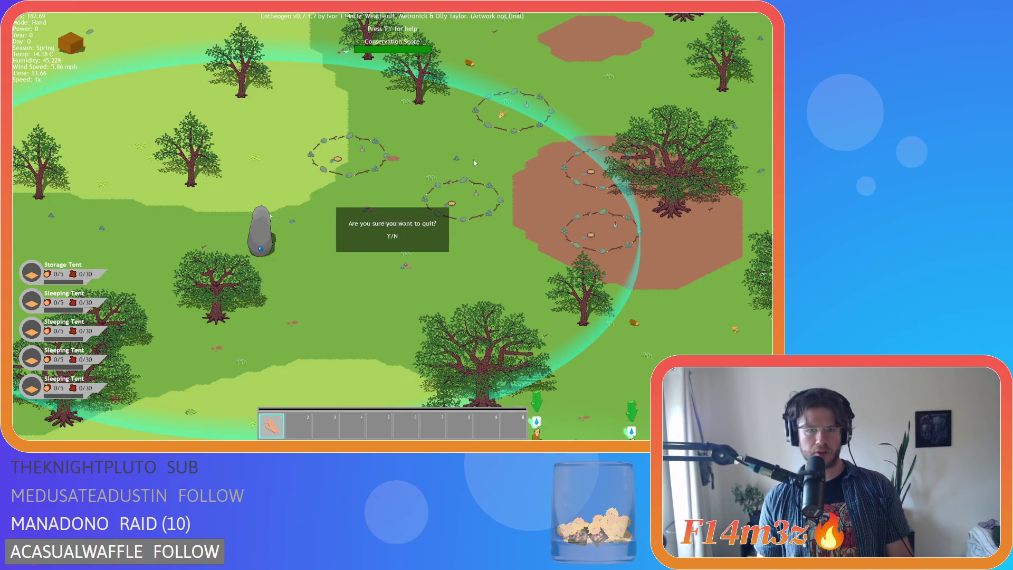
Step: Quit the game and expand Sprites > Constructs to reveal the sp_tent_sleeping foundation sprites
key(y)
click(656, 226)
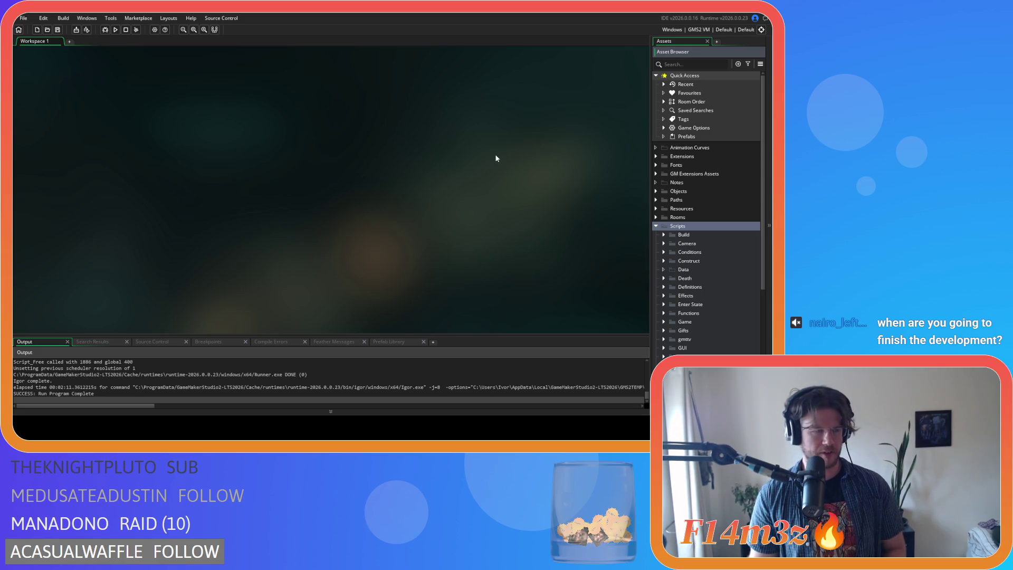
click(657, 226)
click(655, 261)
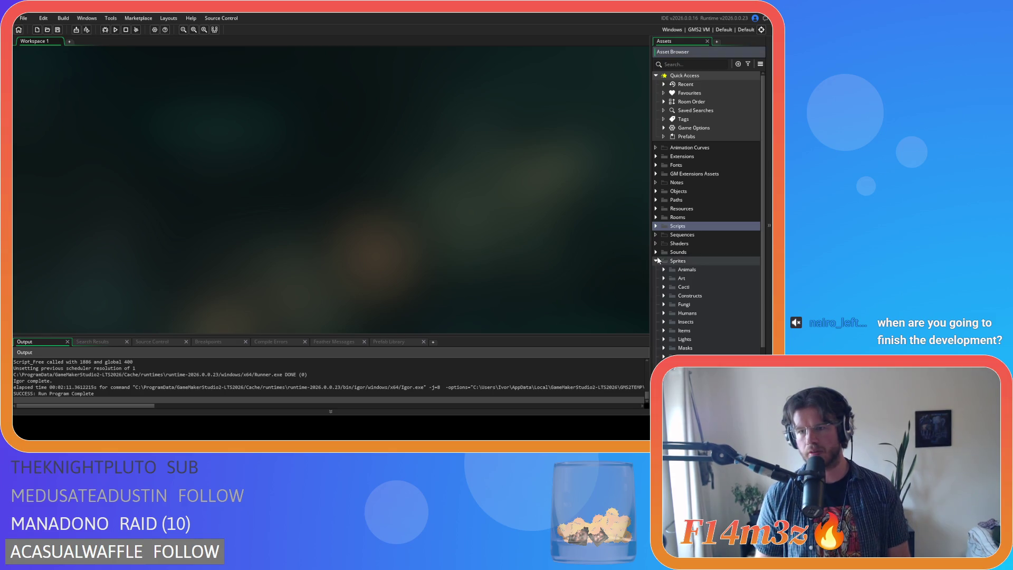
scroll(691, 297, down, 2)
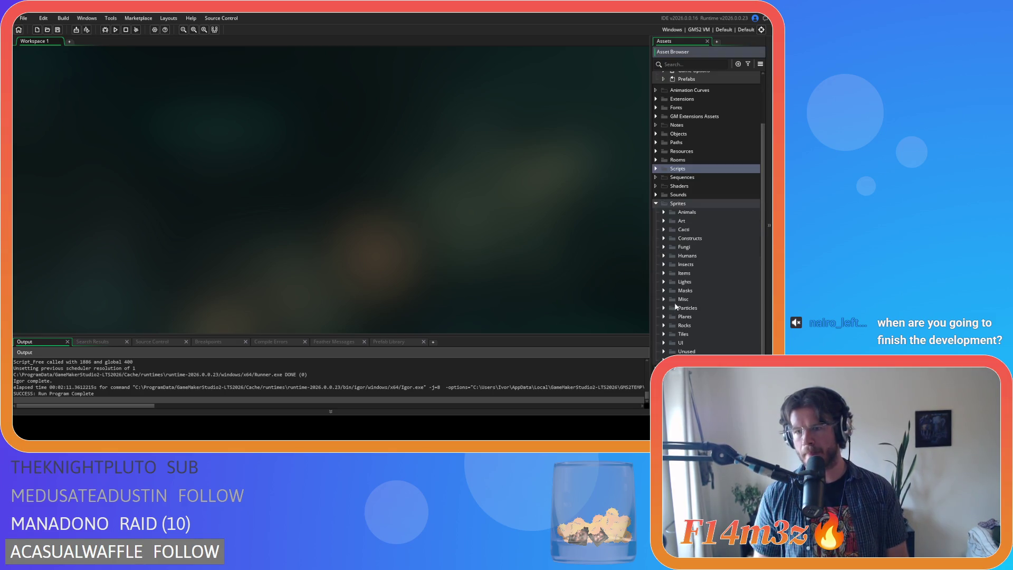
click(664, 238)
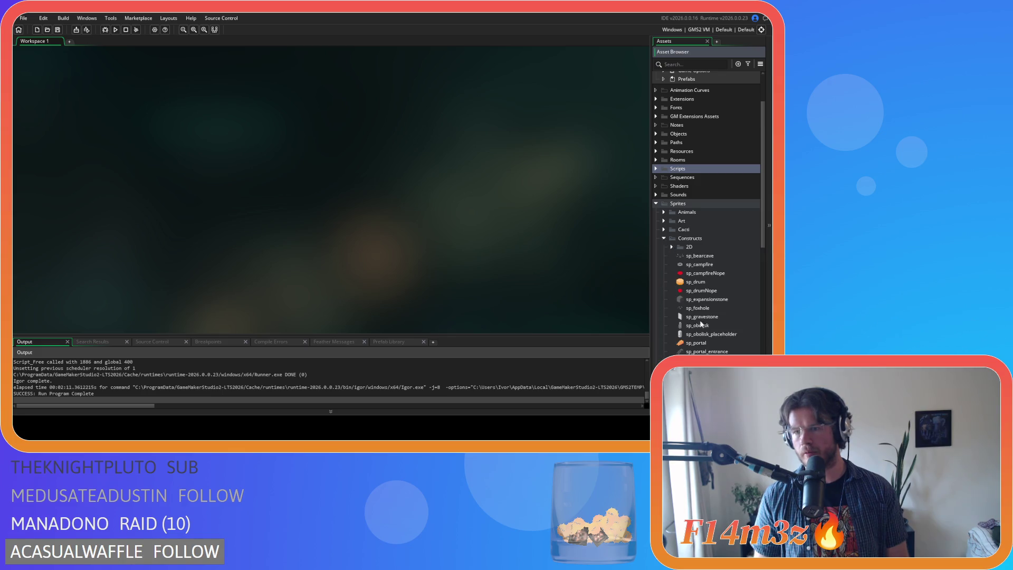
scroll(701, 331, down, 5)
scroll(702, 282, down, 3)
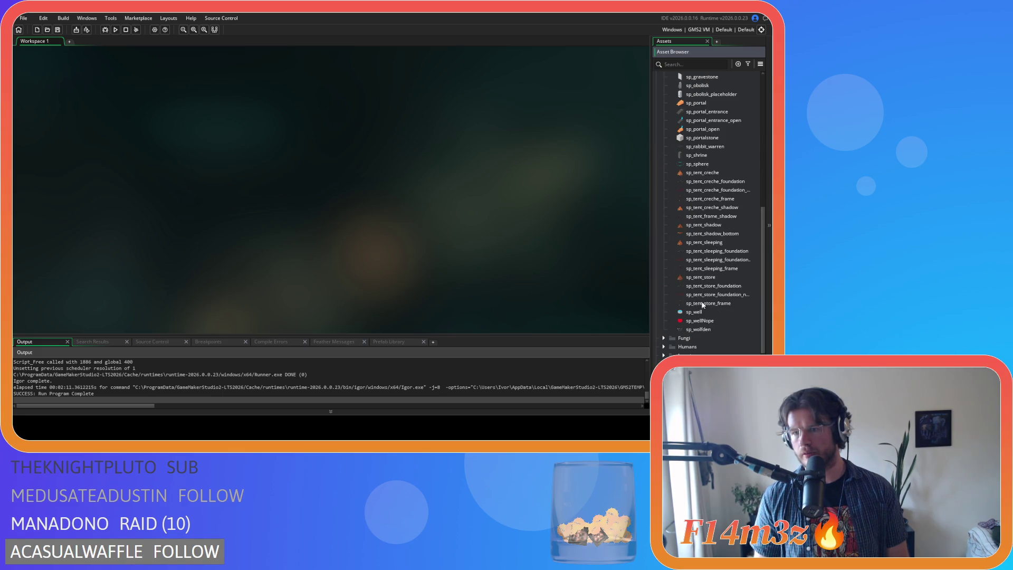
Step: Open the store and sleeping foundation sprites to compare their origins
double_click(697, 287)
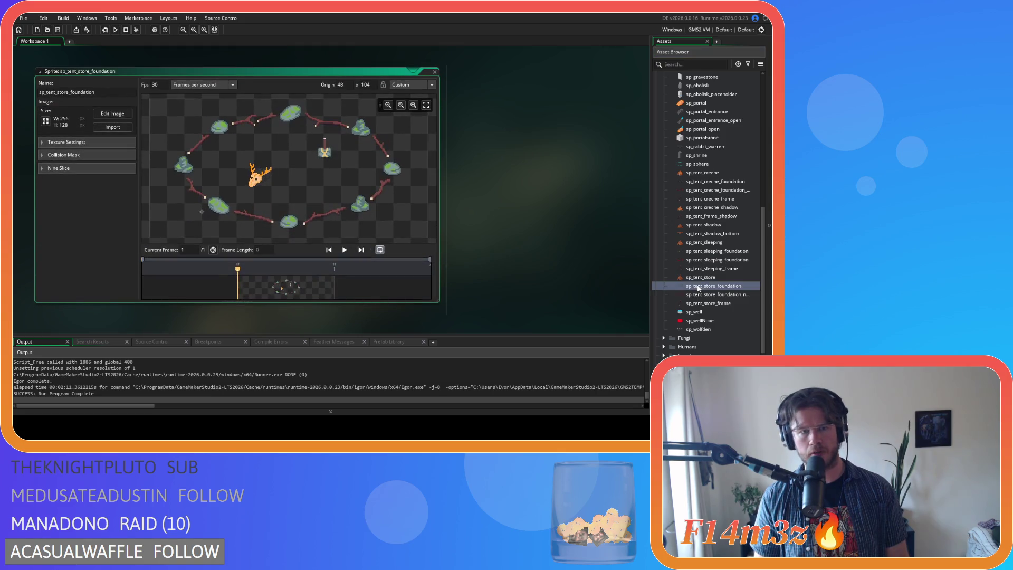
double_click(701, 295)
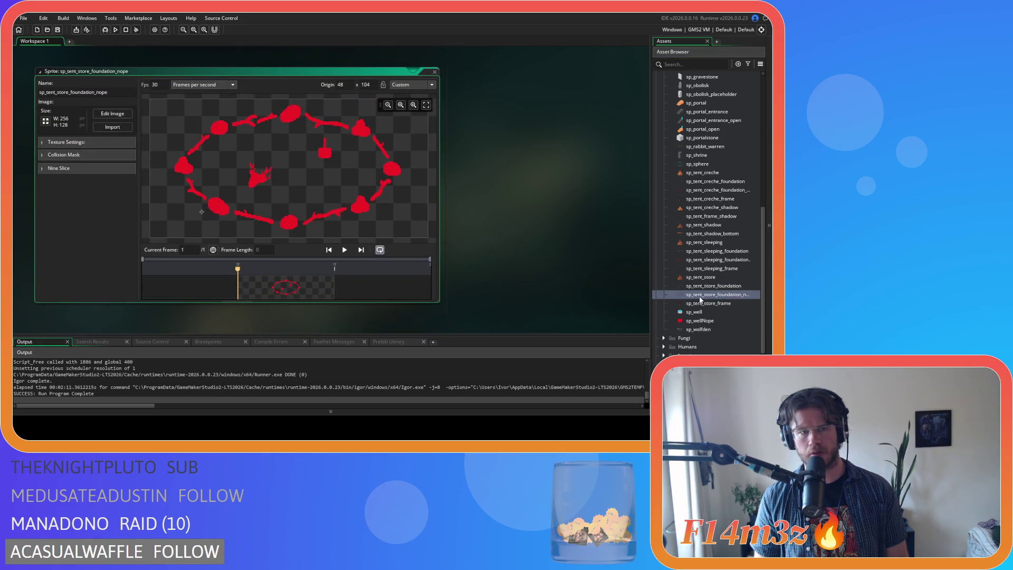
double_click(706, 261)
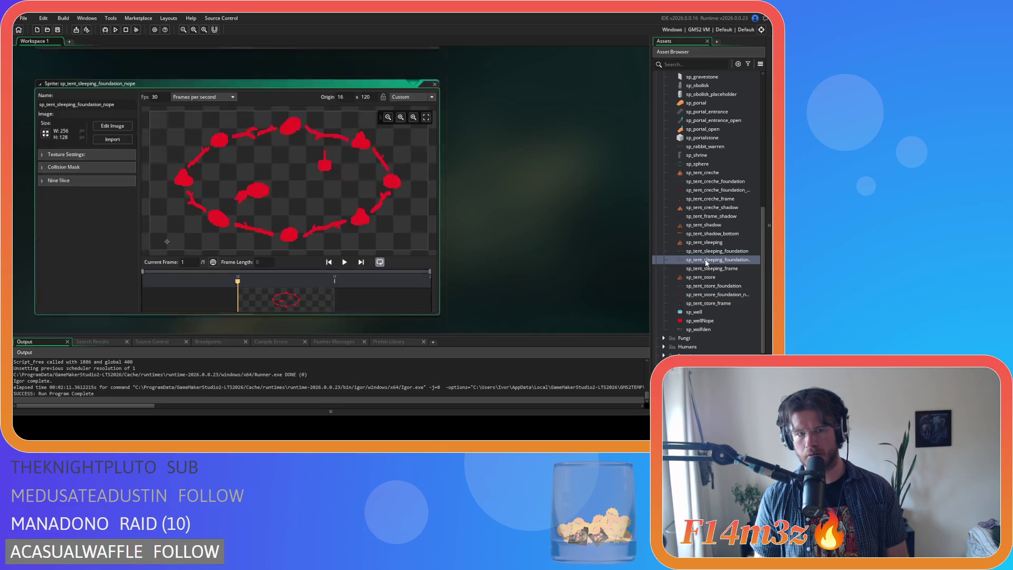
double_click(705, 252)
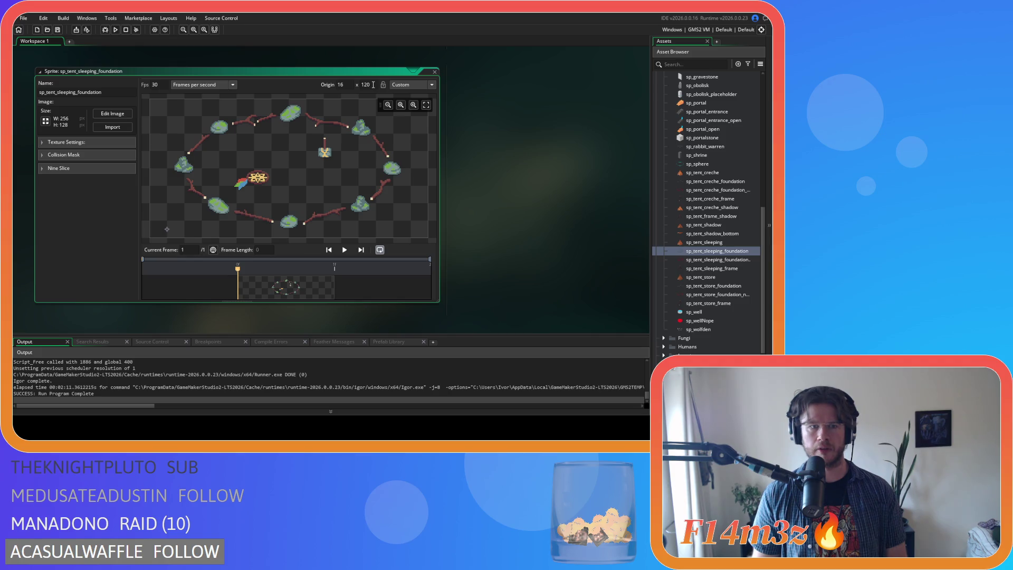
double_click(695, 298)
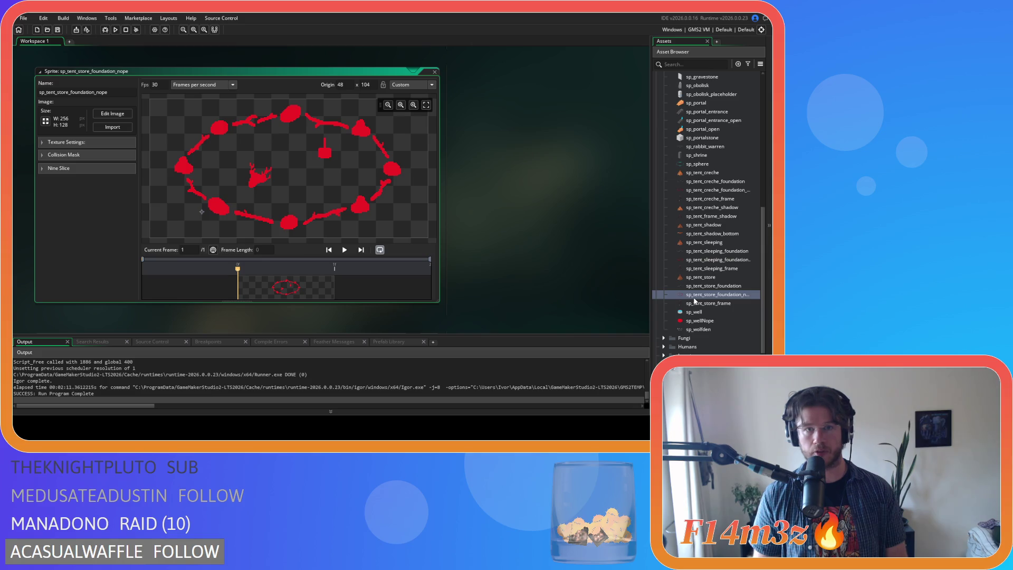
Step: Set sp_tent_sleeping_foundation_nope and sp_tent_sleeping_foundation origins to 48, 104
double_click(709, 260)
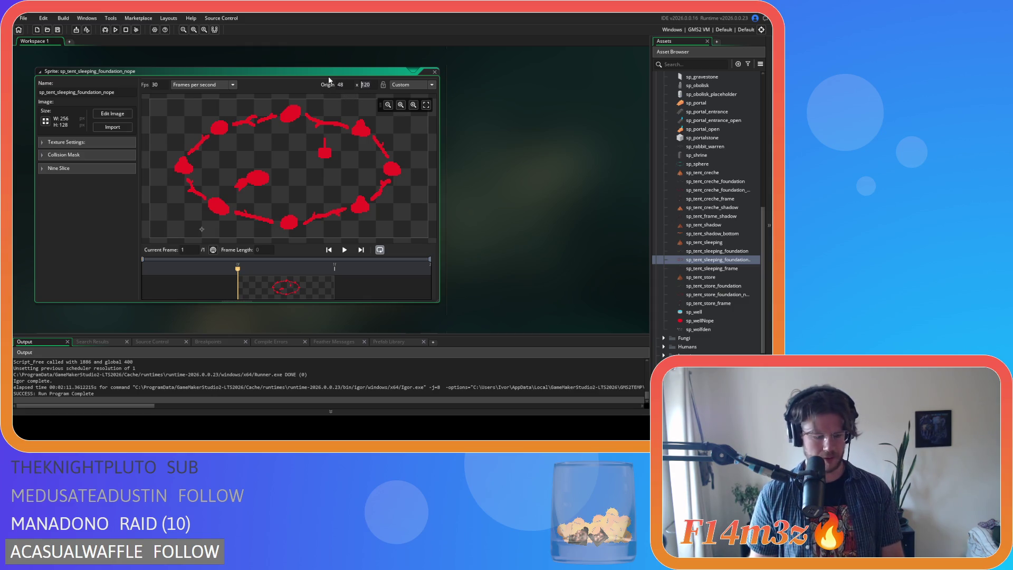
text(104)
click(546, 155)
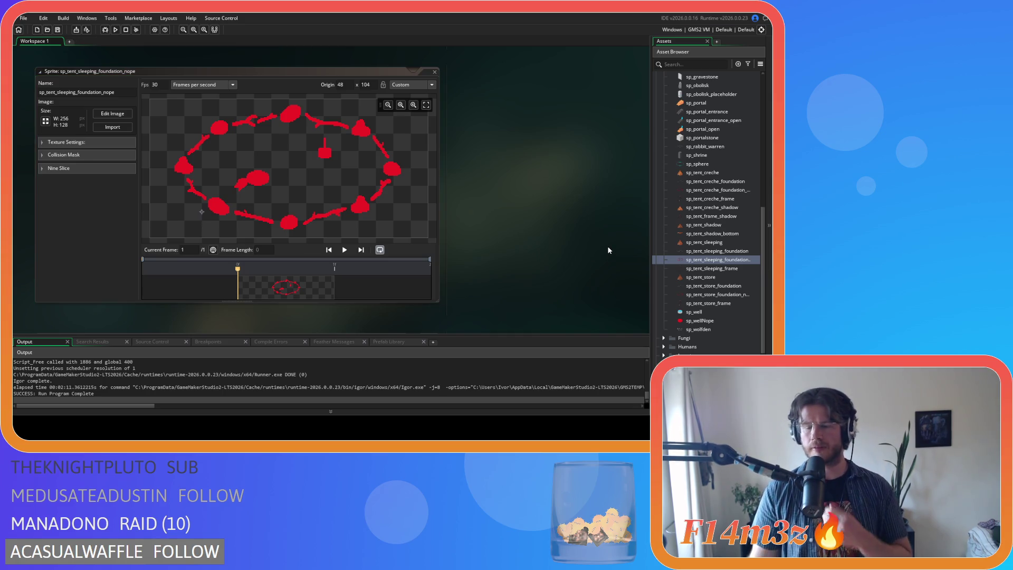
double_click(723, 251)
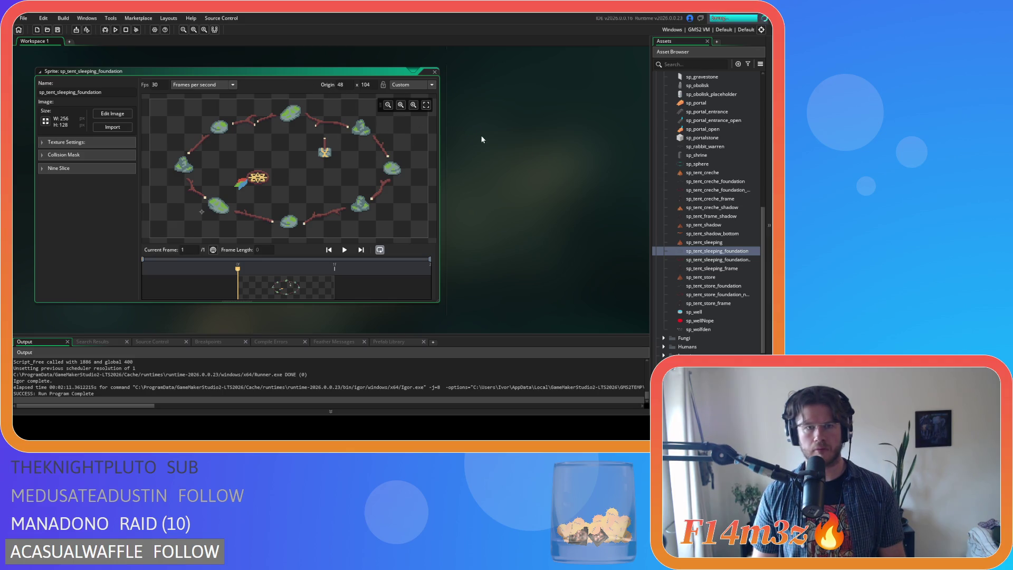
Step: Close all editors, then open the creche and store foundation sprites for comparison
right_click(514, 141)
mouse_move(536, 153)
click(564, 194)
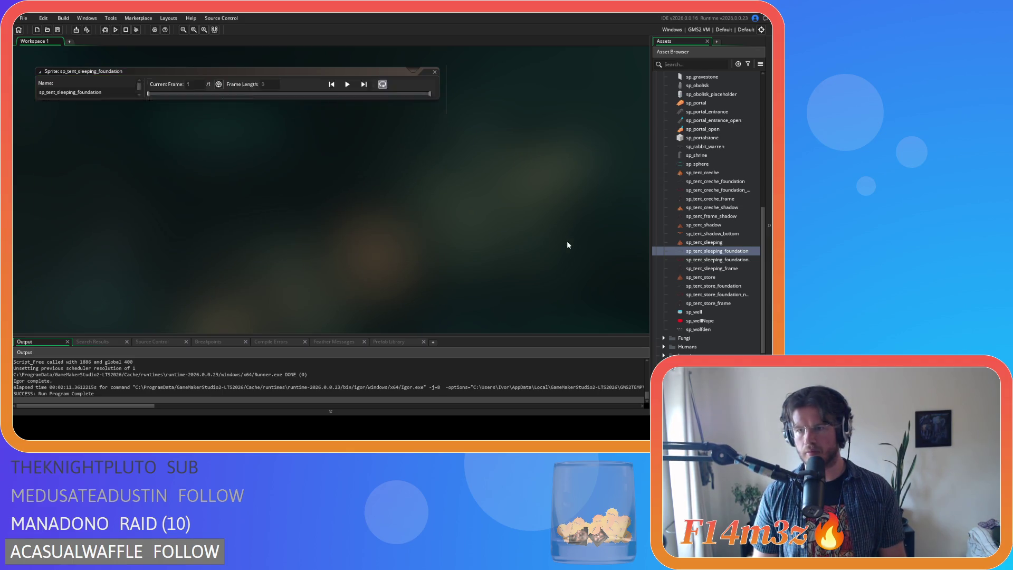
double_click(713, 191)
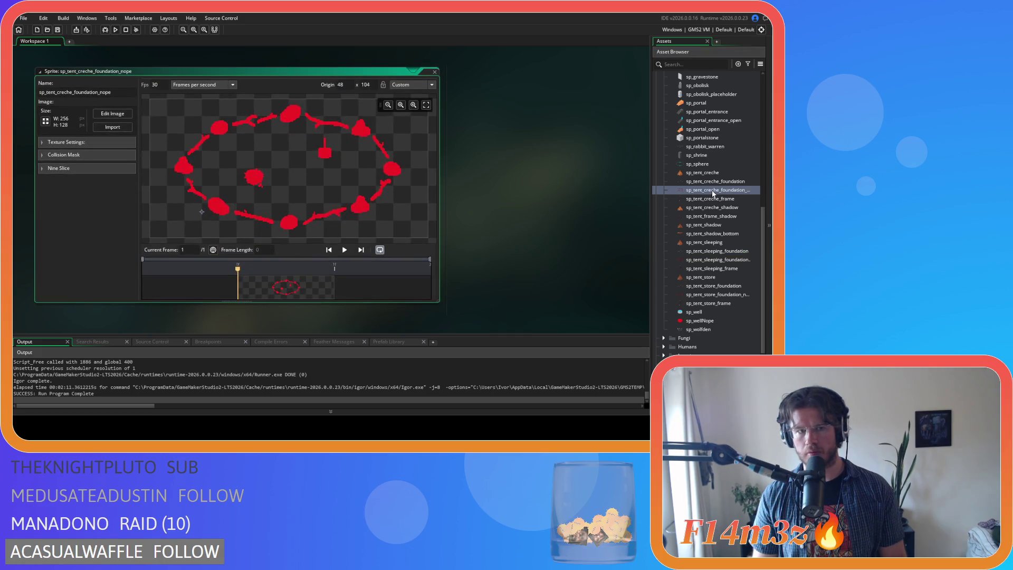
double_click(713, 182)
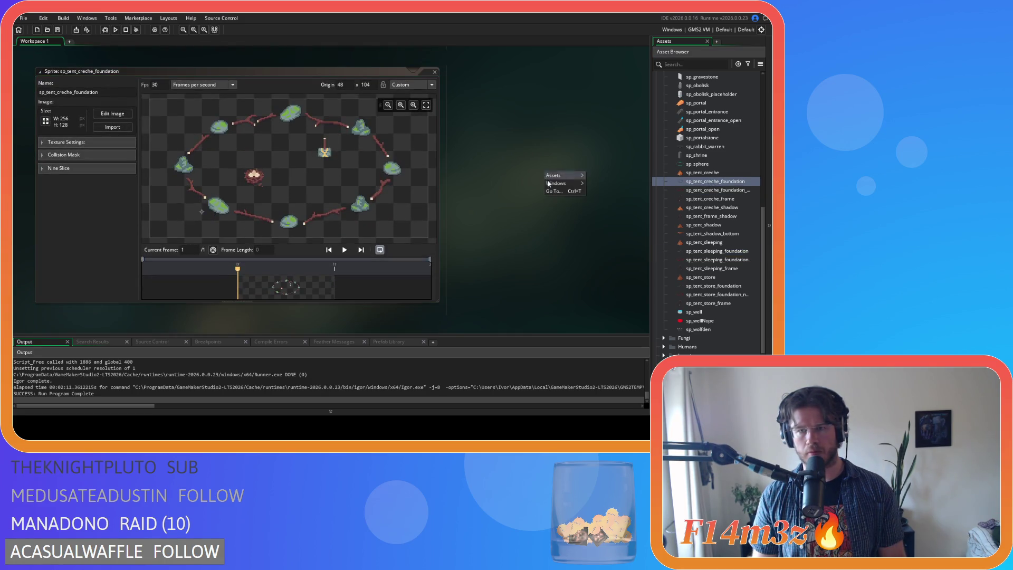
double_click(695, 287)
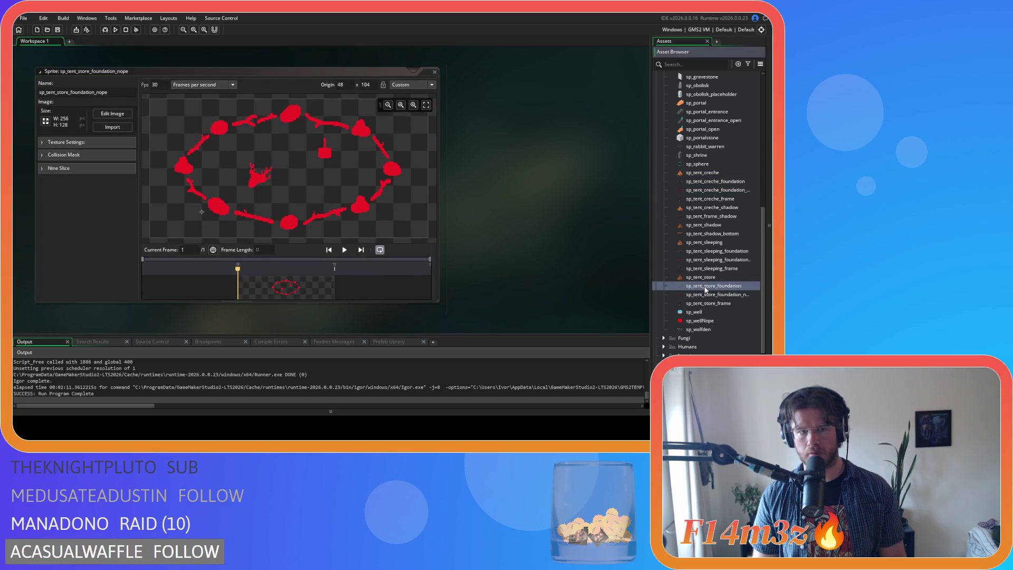
Step: Close all sprite editors, collapse the Sprites folder, and run the game with F5
right_click(517, 203)
mouse_move(543, 215)
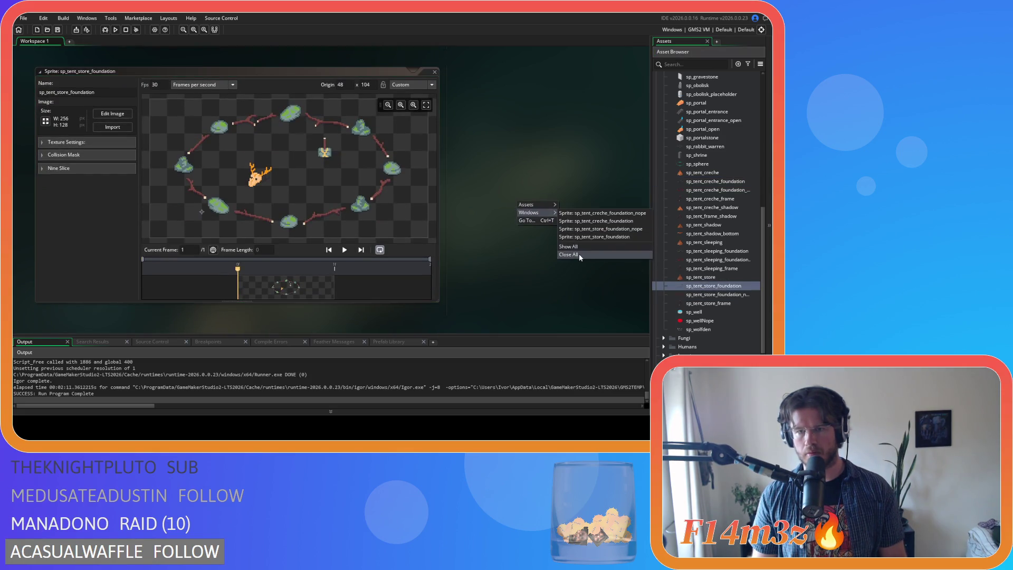
click(579, 256)
scroll(680, 161, up, 7)
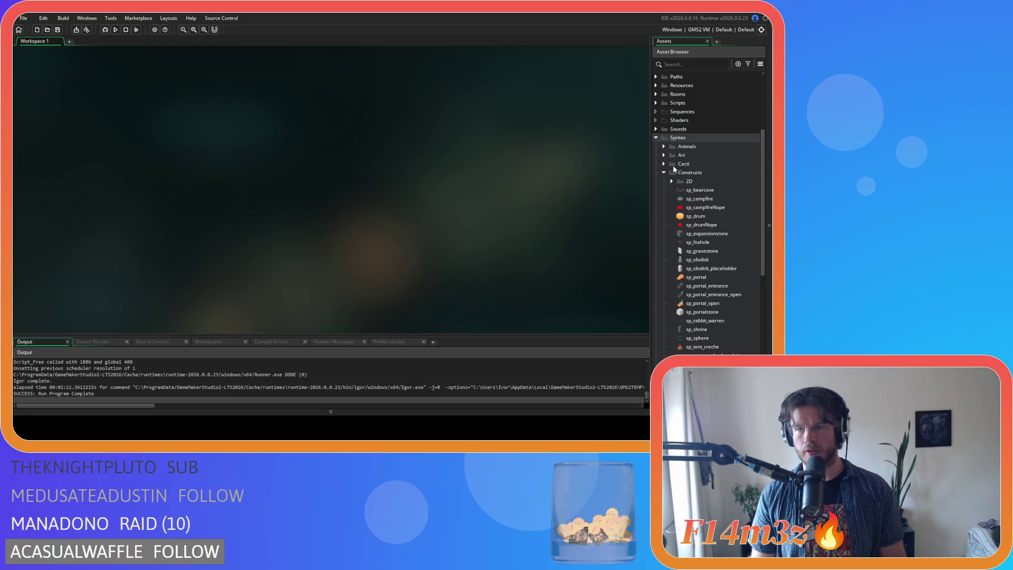
scroll(661, 180, up, 3)
click(657, 206)
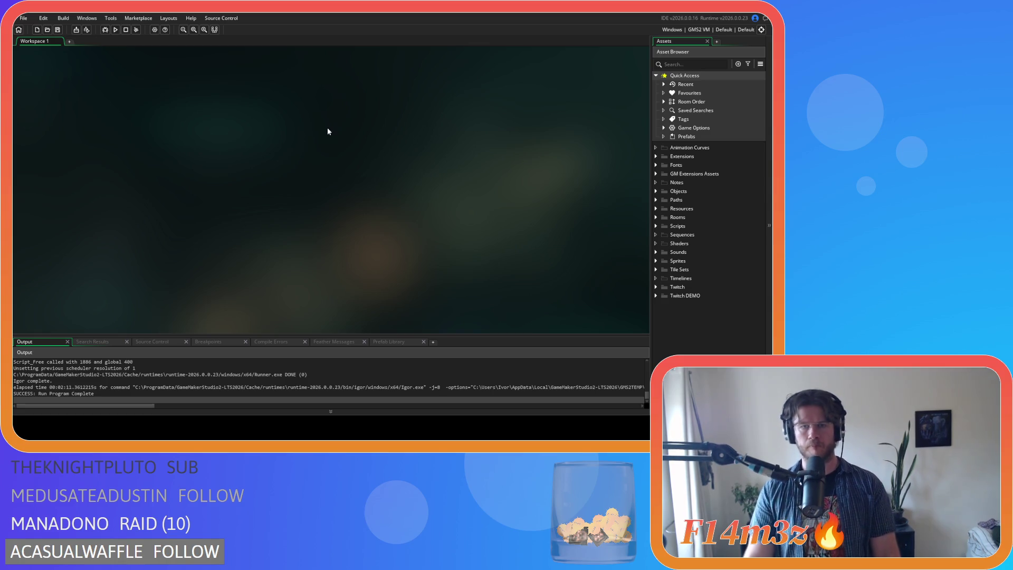
key(F5)
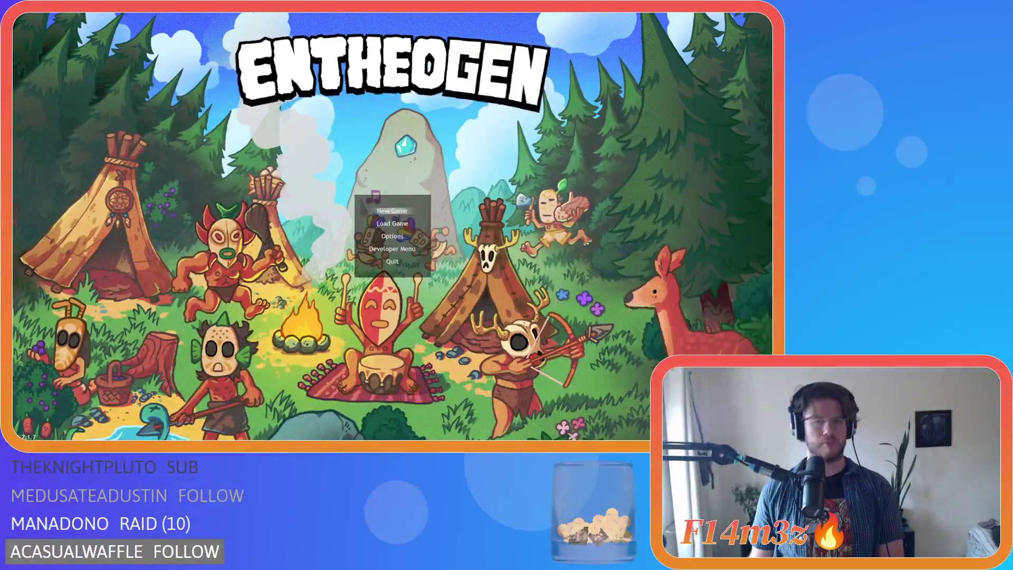
Step: Confirm the difficulty and Beginner Island to start a new world
key(Return)
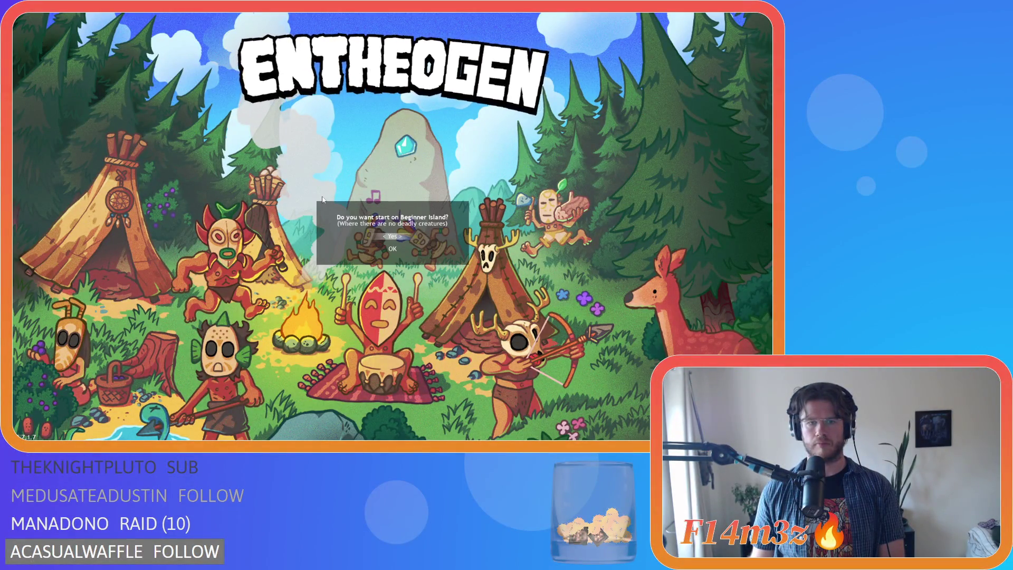
key(Return)
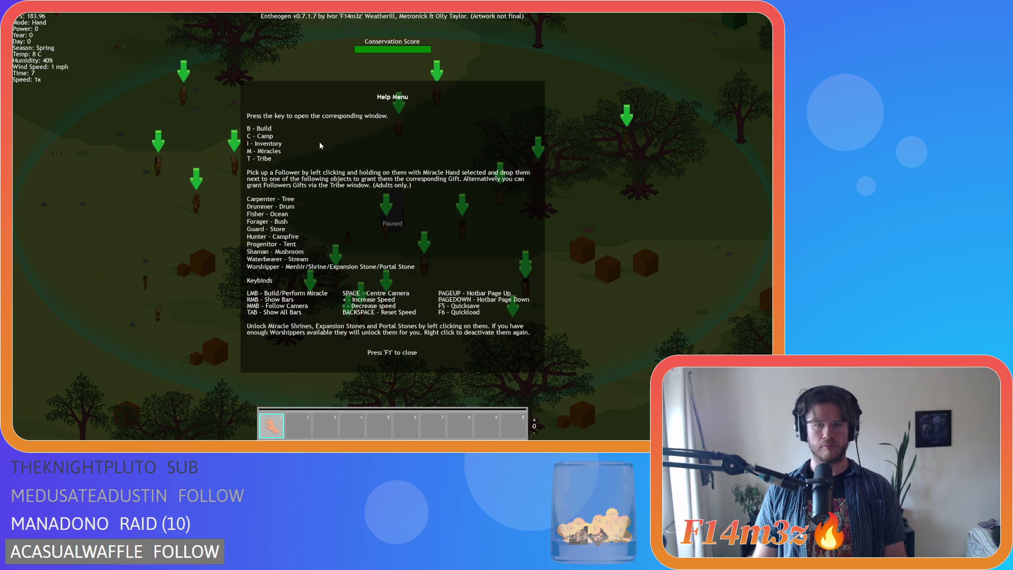
Step: Resume play and place a Store near the villagers' camp
key(F1)
key(b)
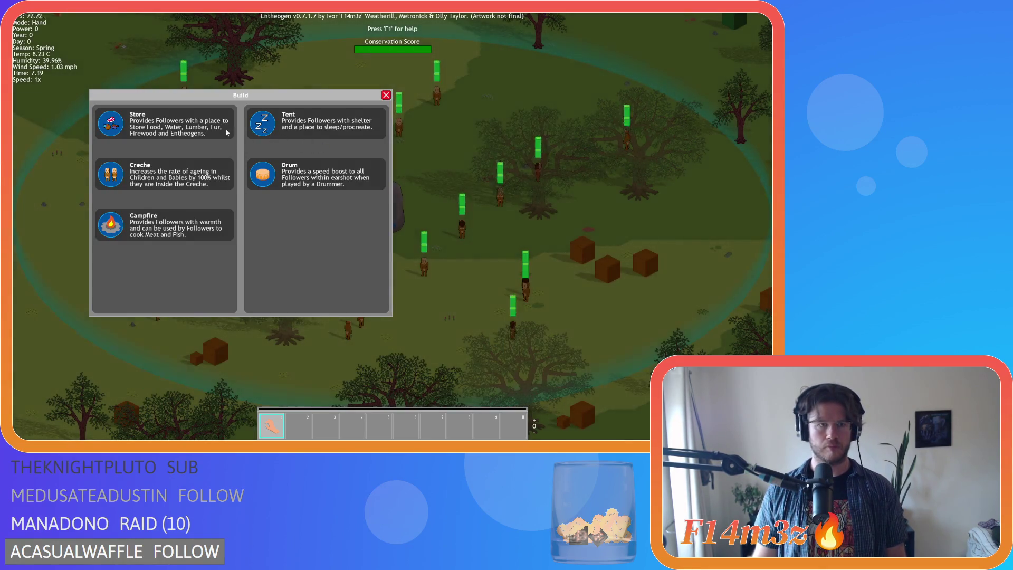
click(232, 132)
scroll(237, 132, down, 5)
scroll(167, 154, up, 3)
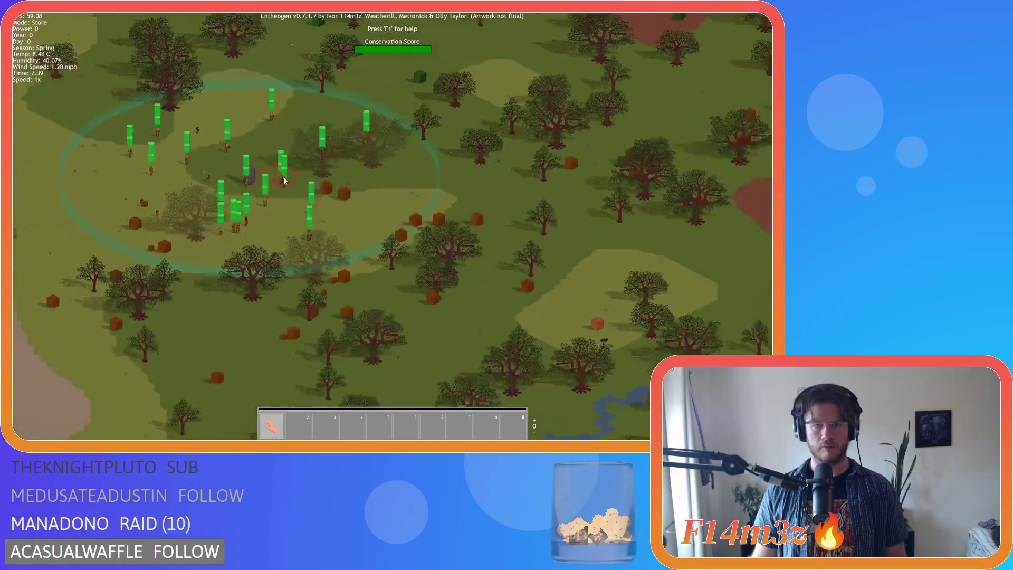
scroll(277, 175, up, 3)
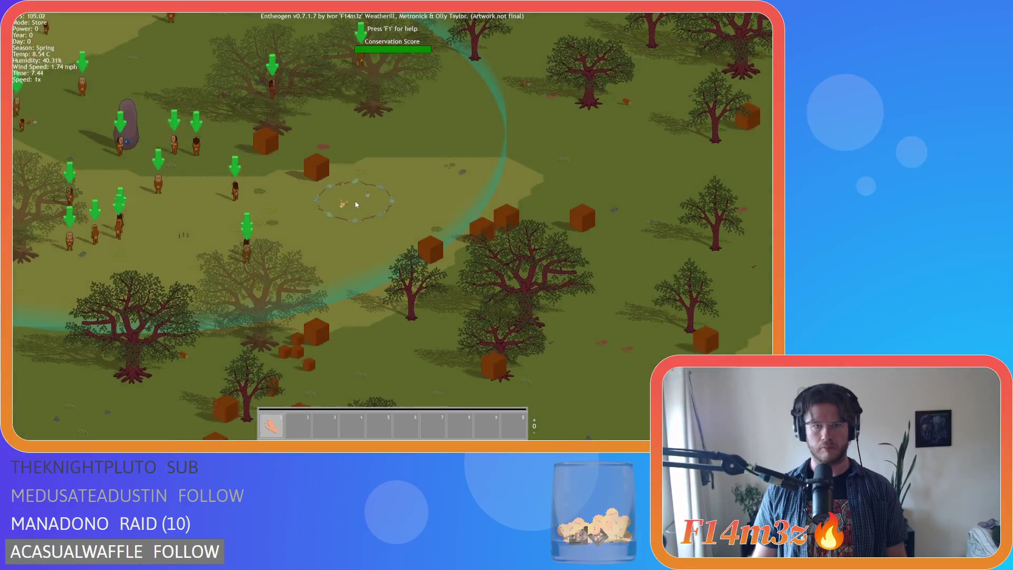
click(433, 249)
Step: Place three sleeping tents around the camp
key(b)
click(292, 134)
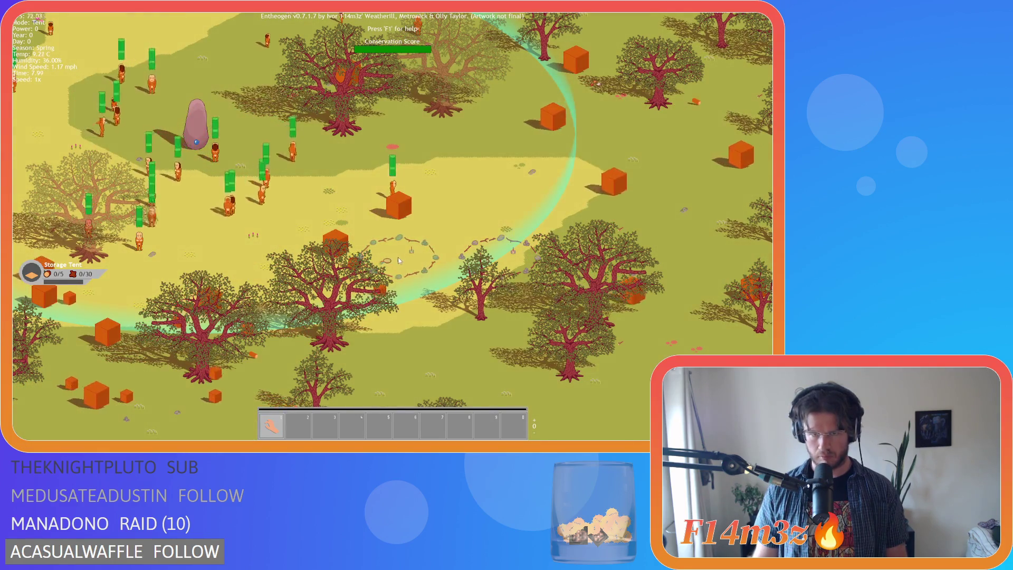
click(391, 284)
key(b)
click(262, 120)
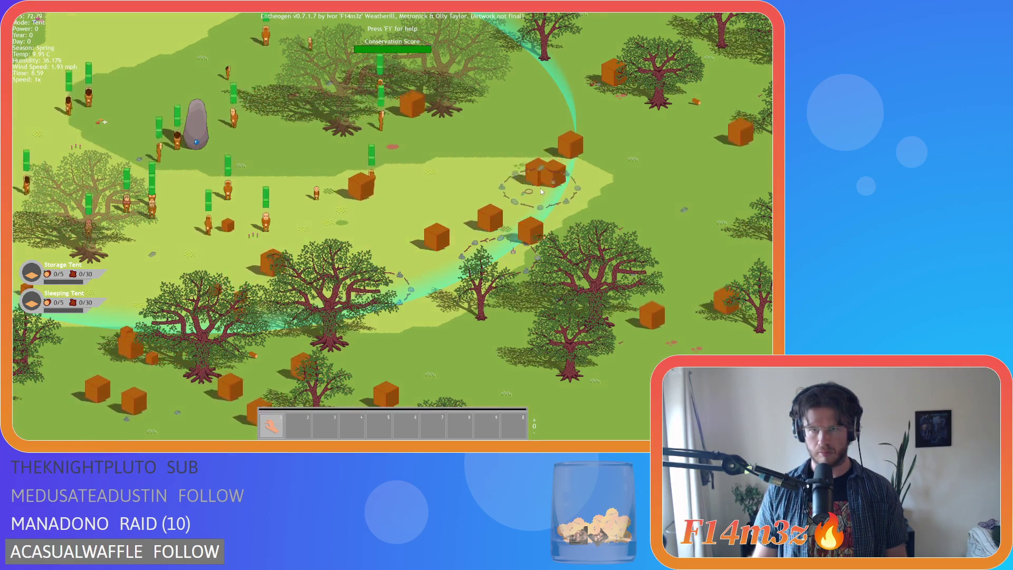
click(541, 188)
key(b)
click(262, 120)
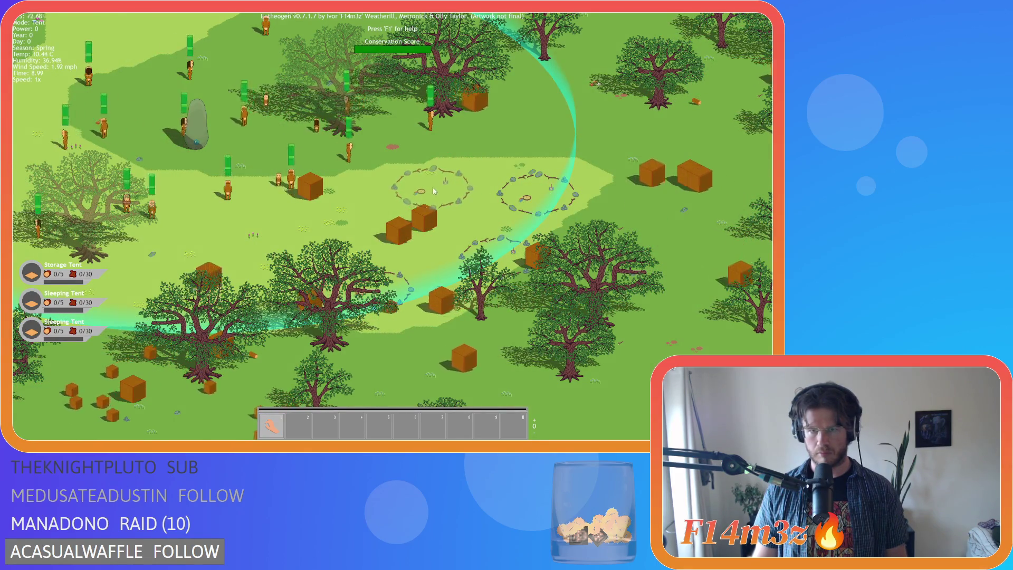
click(433, 188)
Step: Place a creche near the camp
key(b)
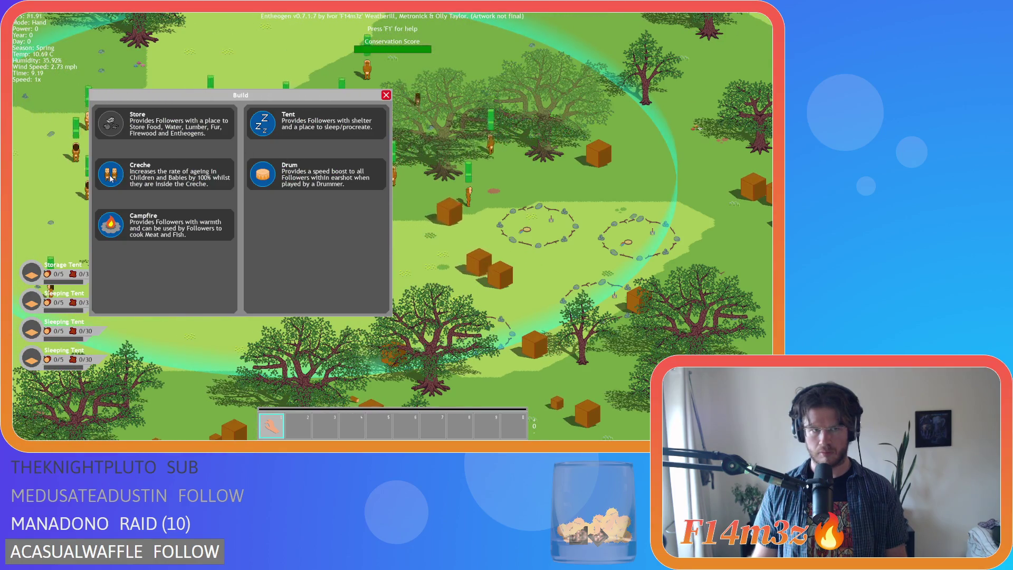
click(111, 179)
click(422, 258)
Step: Place more sleeping tents near the standing stone and camp
key(b)
click(264, 122)
key(w)
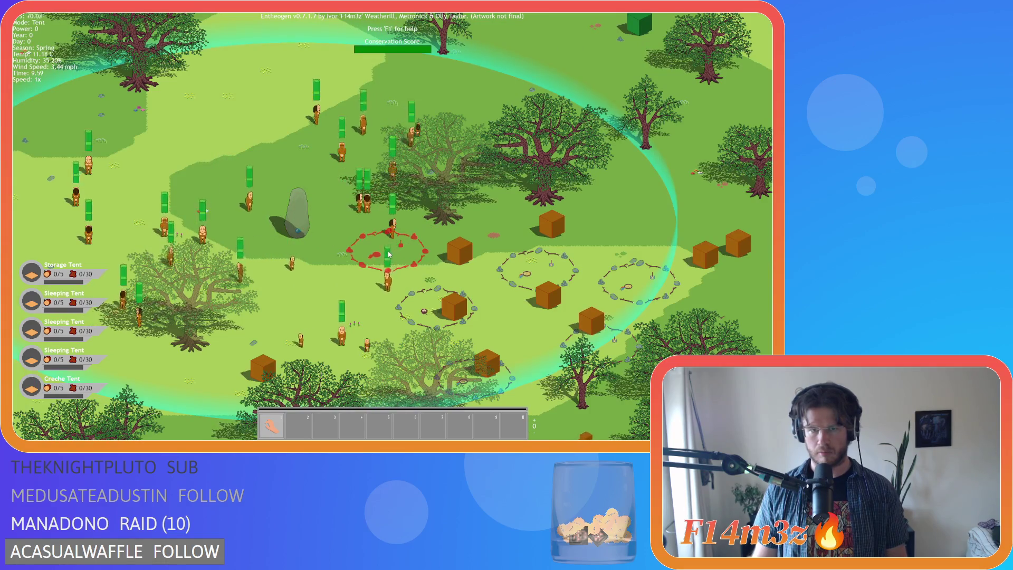
key(b)
key(s)
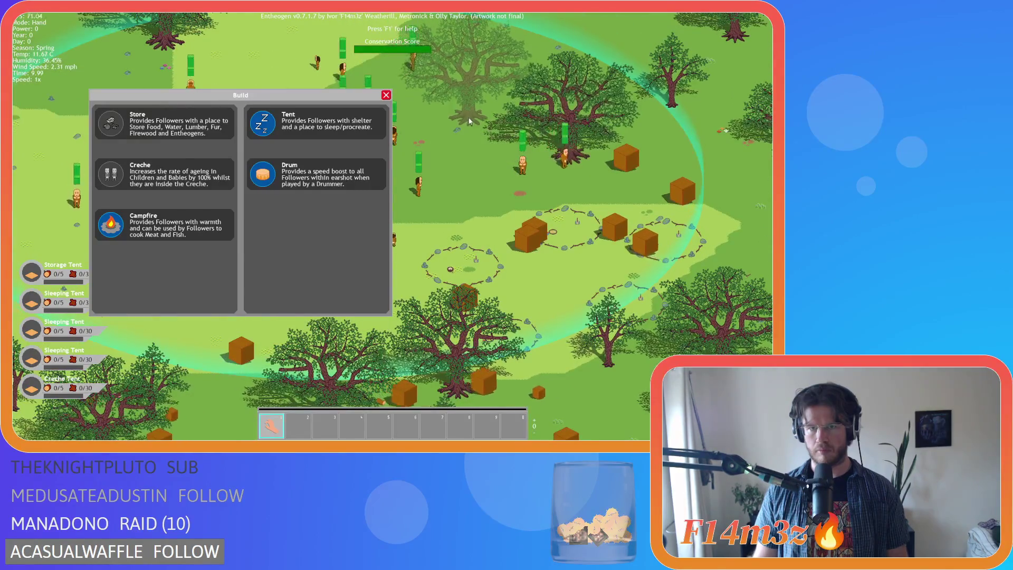
key(w)
key(s)
key(t)
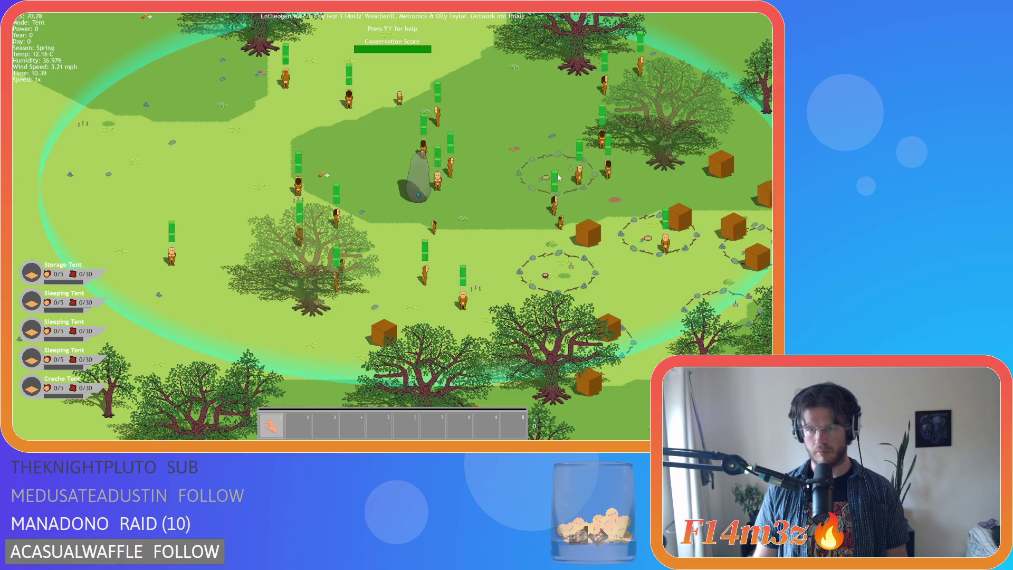
click(554, 204)
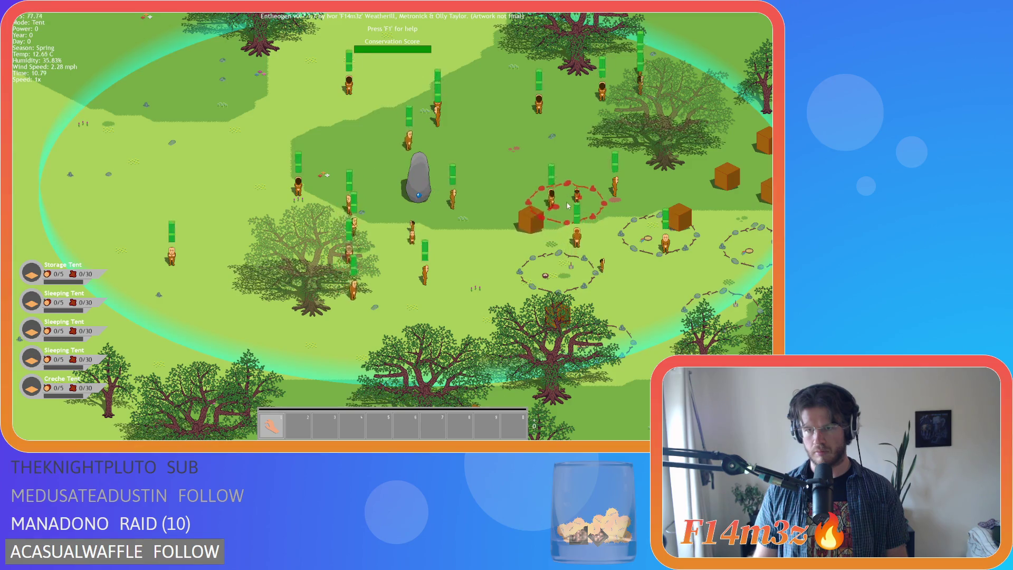
click(544, 205)
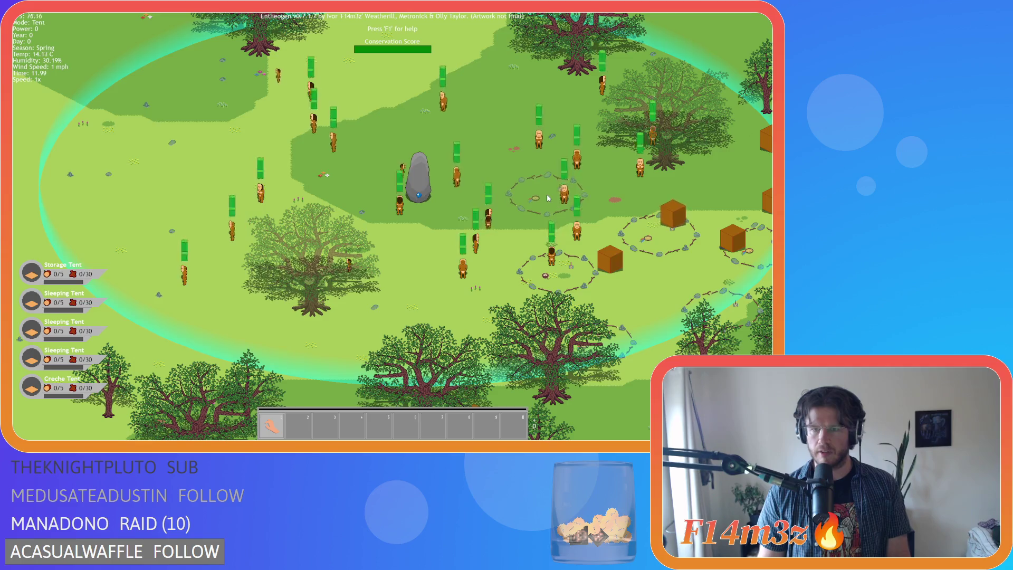
click(547, 198)
click(287, 116)
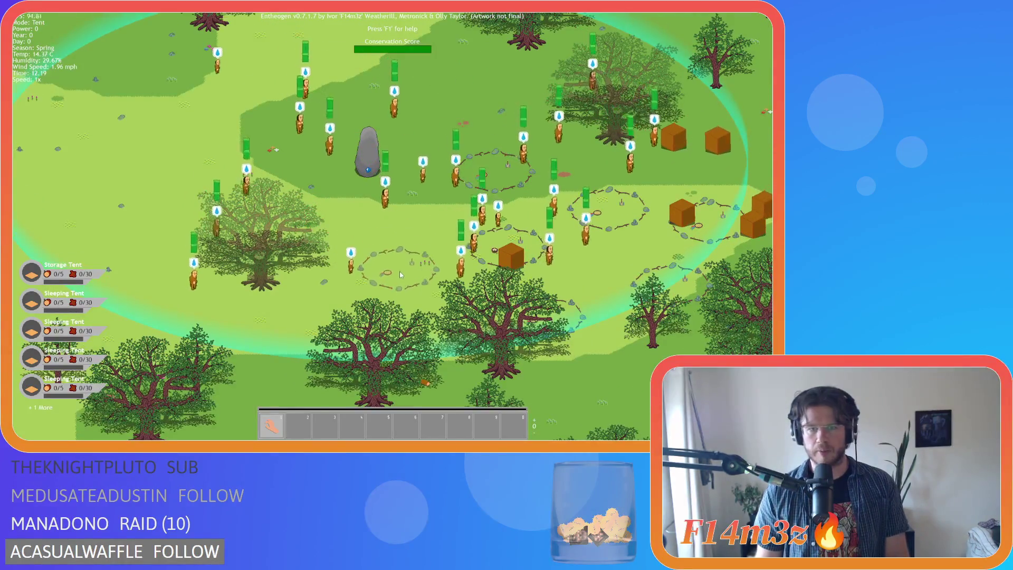
click(400, 273)
Step: Place a campfire beside the tents and a drum near it
key(b)
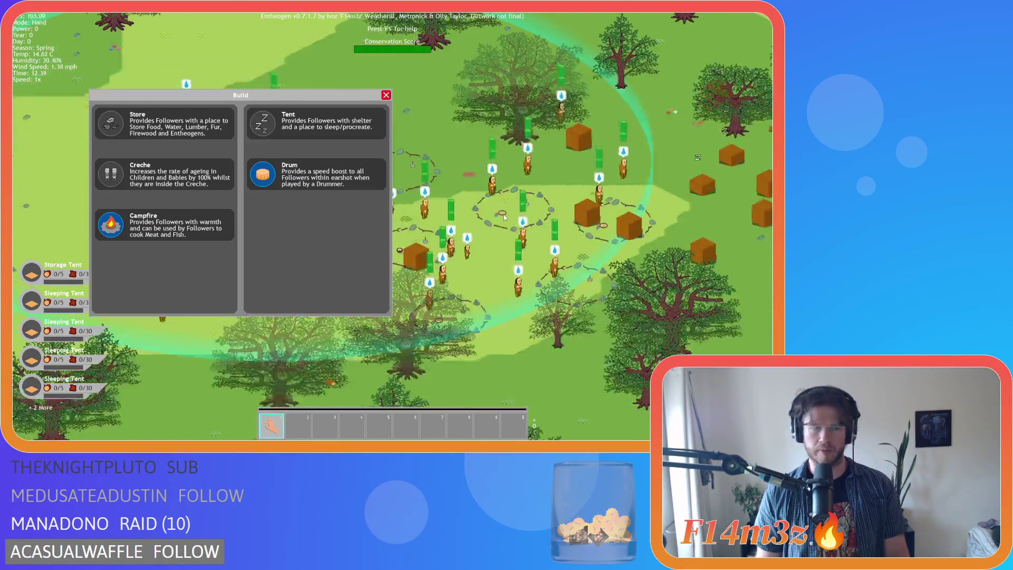
key(Escape)
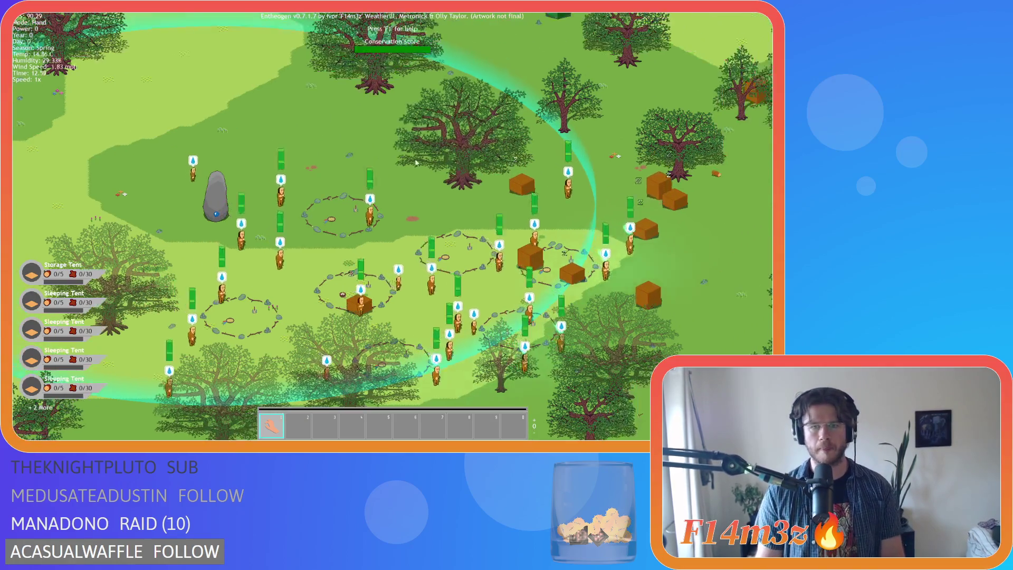
key(s)
key(d)
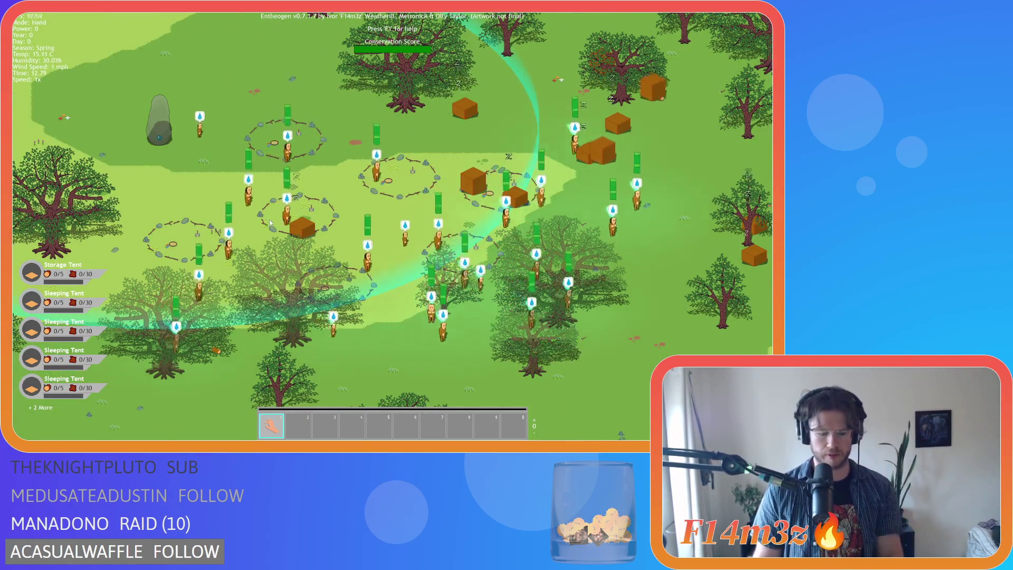
key(b)
click(119, 217)
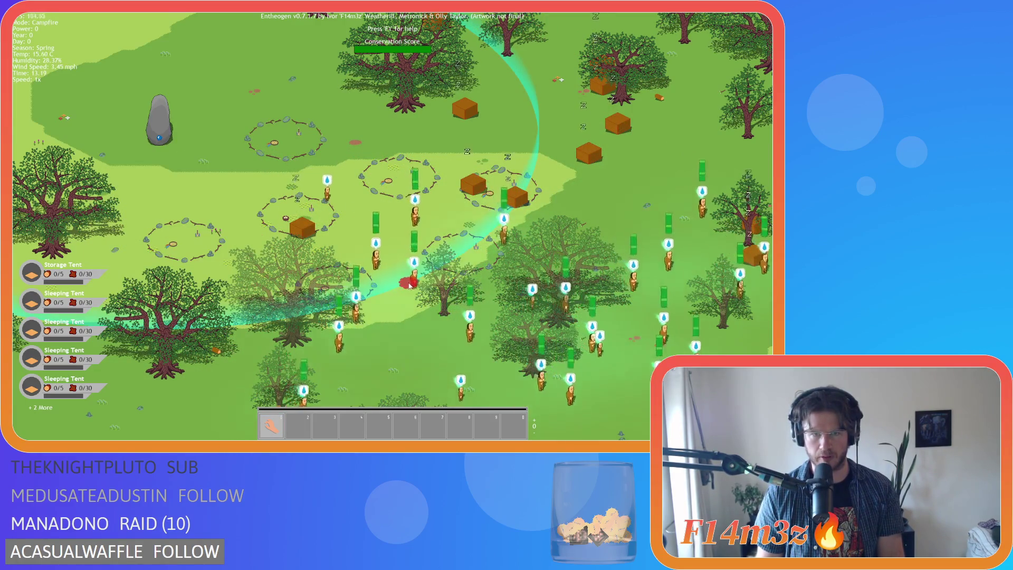
key(b)
click(261, 175)
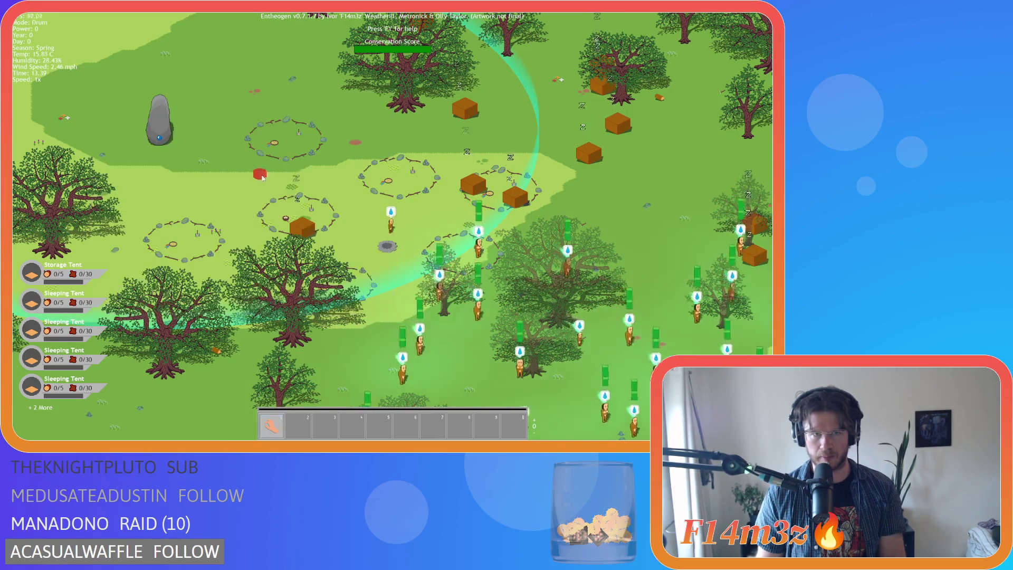
key(b)
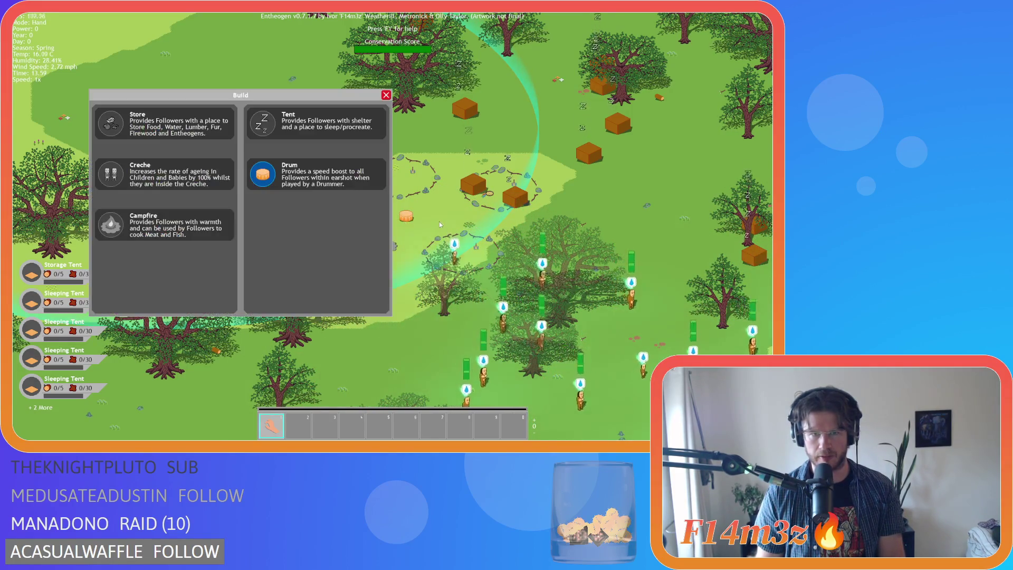
key(b)
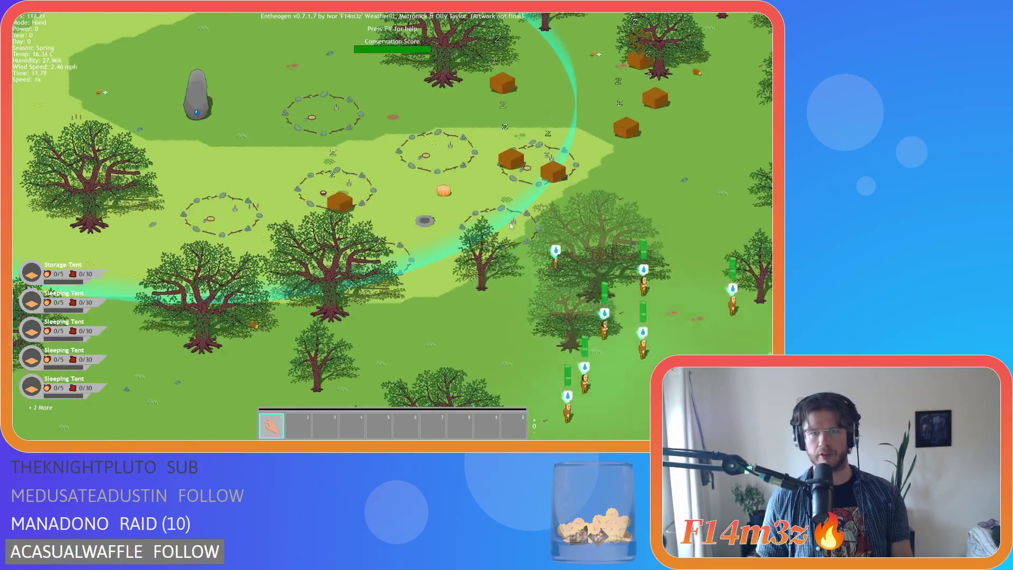
scroll(476, 214, down, 3)
Step: Zoom out and back in to frame the stone tent circles, campfire and crates
scroll(458, 273, up, 3)
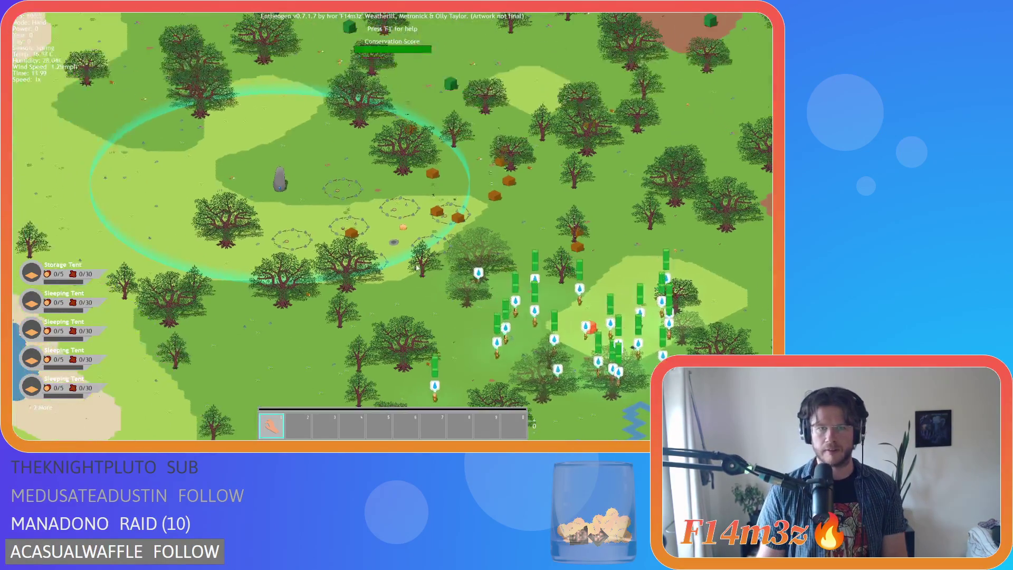
scroll(458, 274, down, 3)
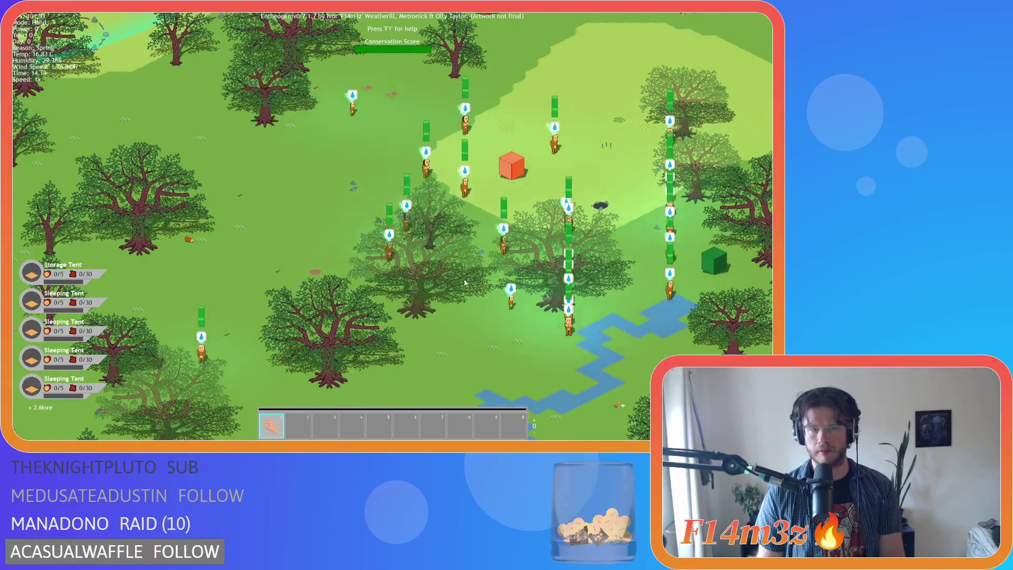
scroll(310, 299, up, 3)
scroll(357, 264, down, 3)
scroll(511, 284, up, 3)
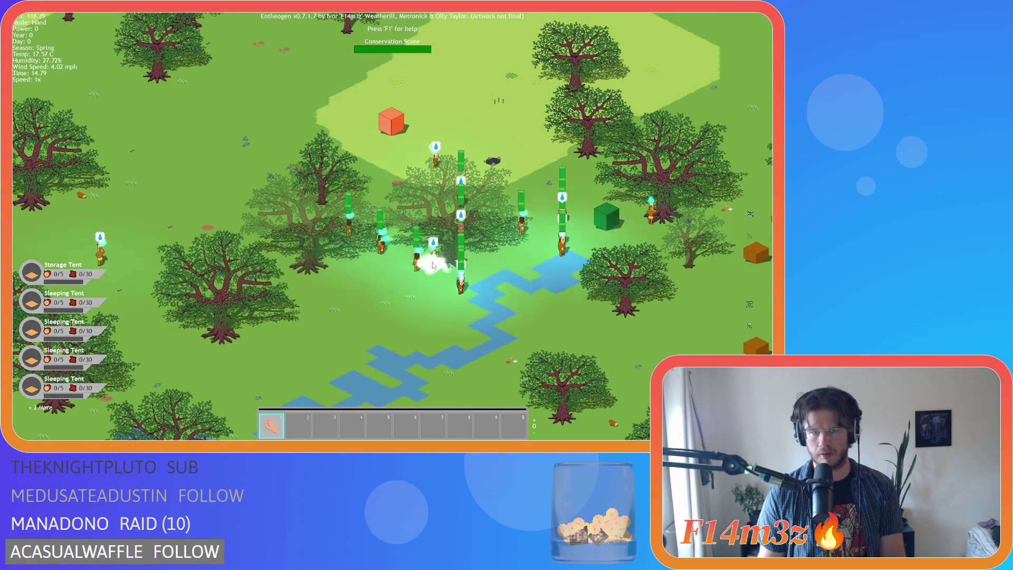
scroll(370, 278, down, 3)
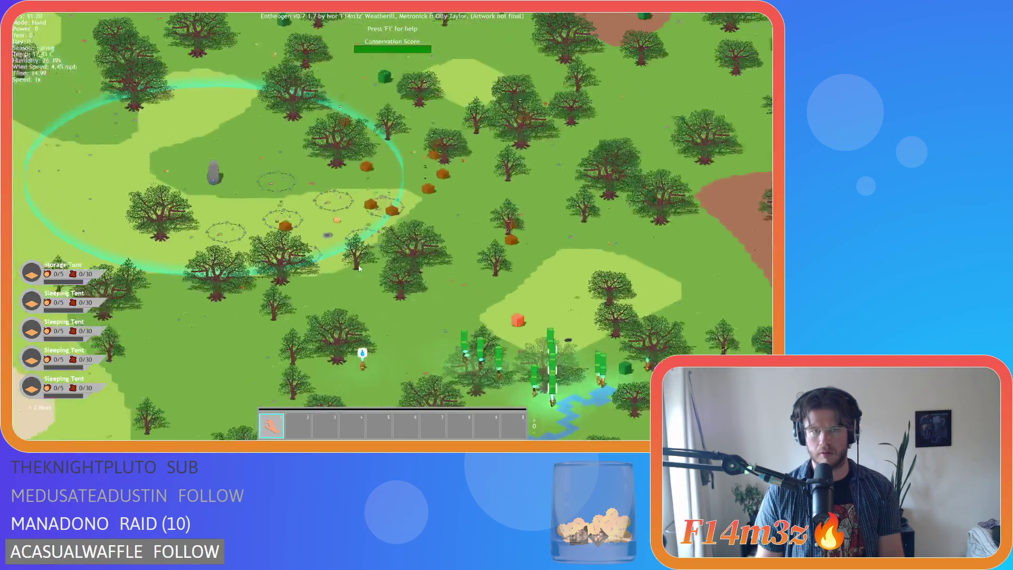
scroll(410, 294, up, 3)
scroll(370, 243, down, 2)
scroll(322, 198, up, 2)
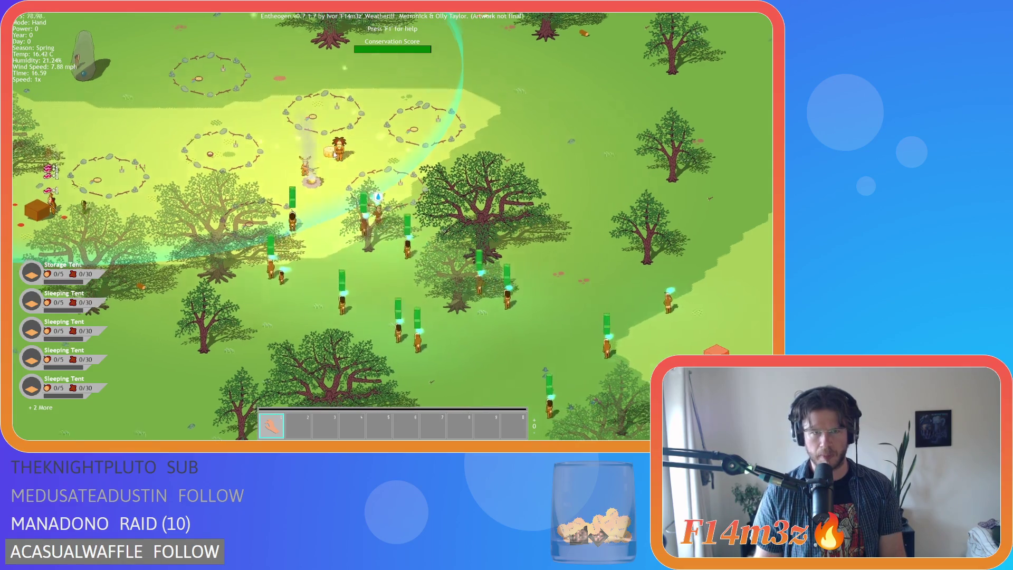
Step: Survey the camp and standing stone, checking a villager in the tribe overview
drag(337, 147, 324, 144)
scroll(324, 144, up, 2)
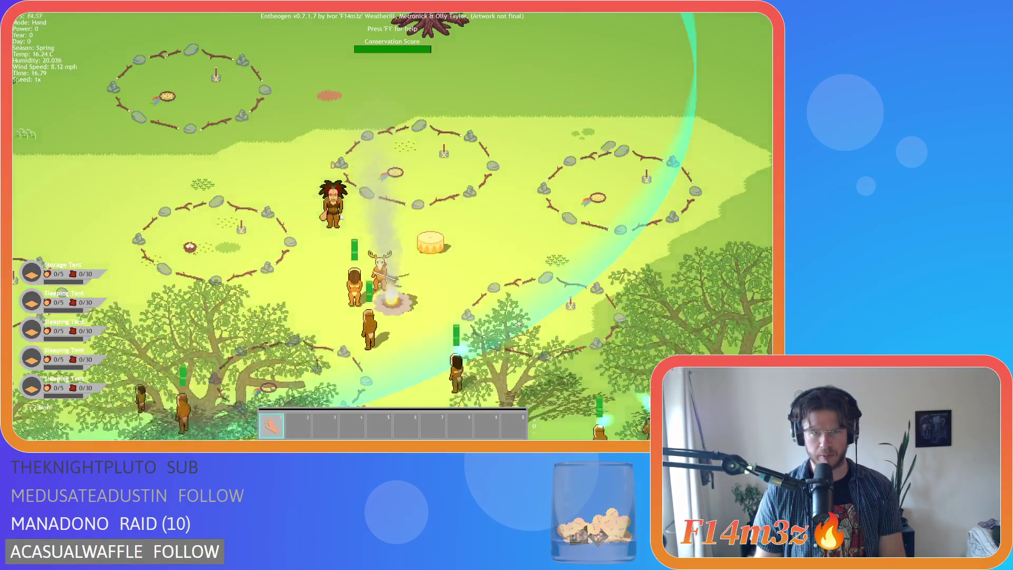
key(Right)
key(Down)
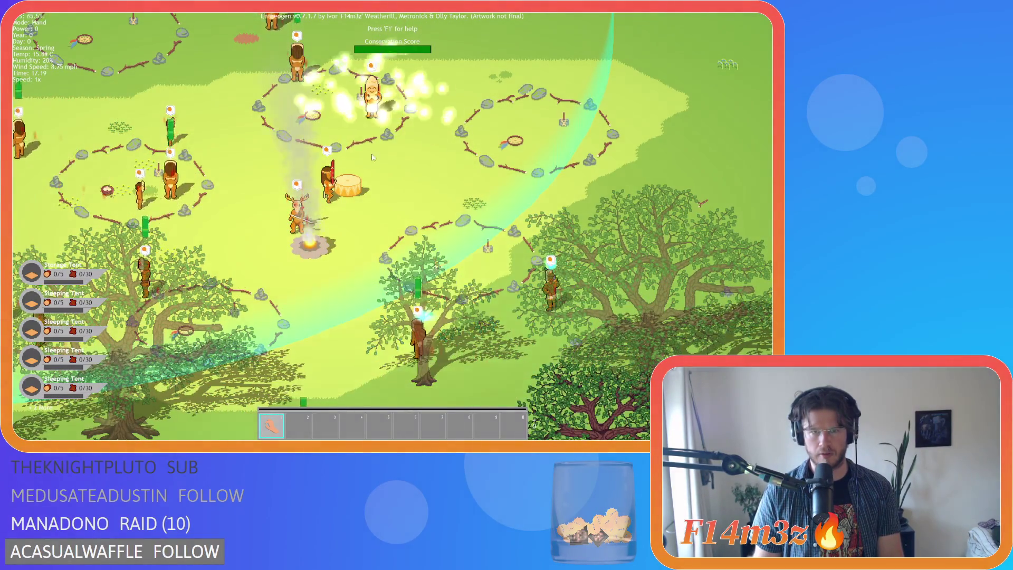
key(Left)
key(Up)
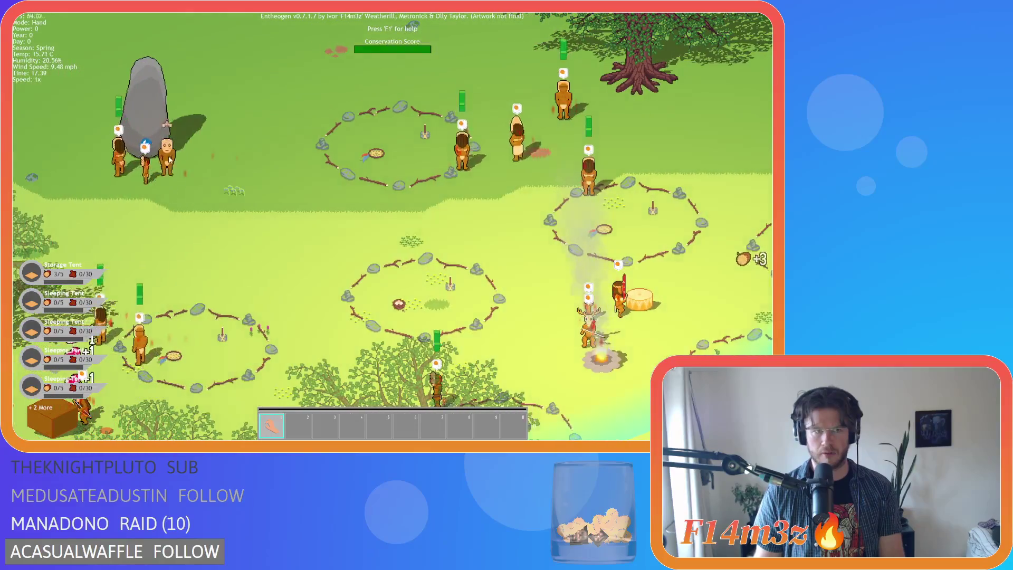
key(Left)
key(Up)
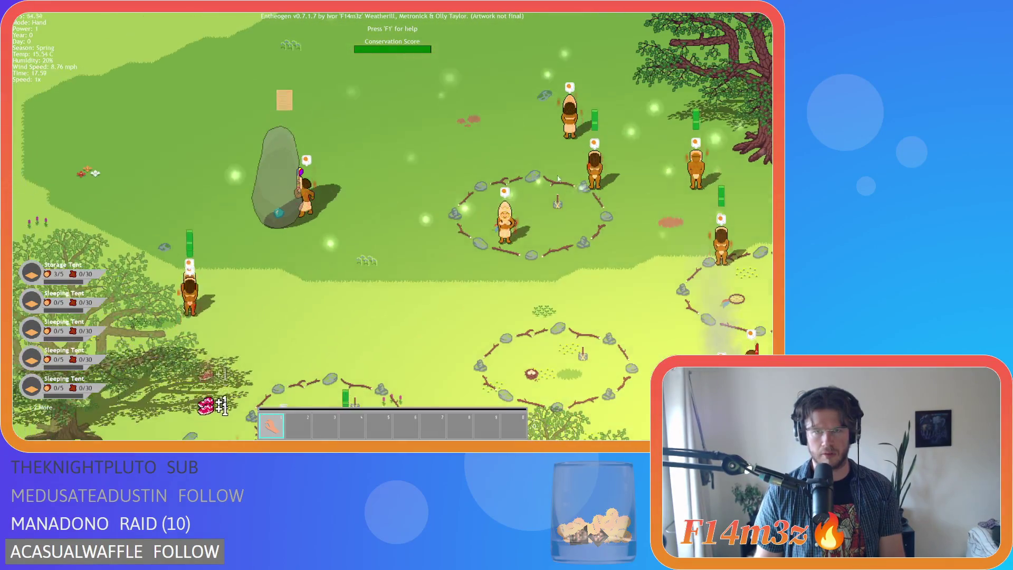
key(Down)
key(Right)
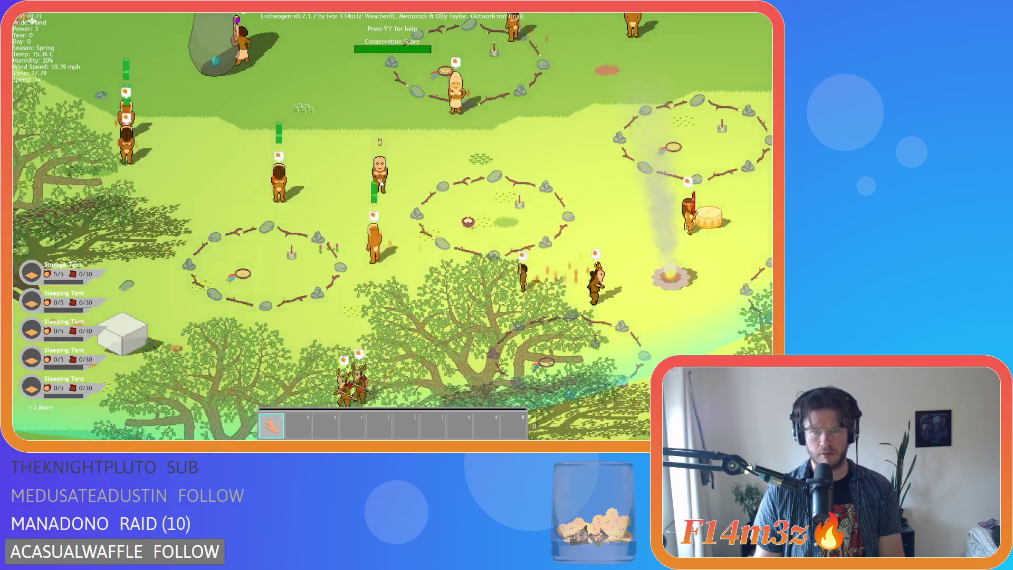
click(257, 253)
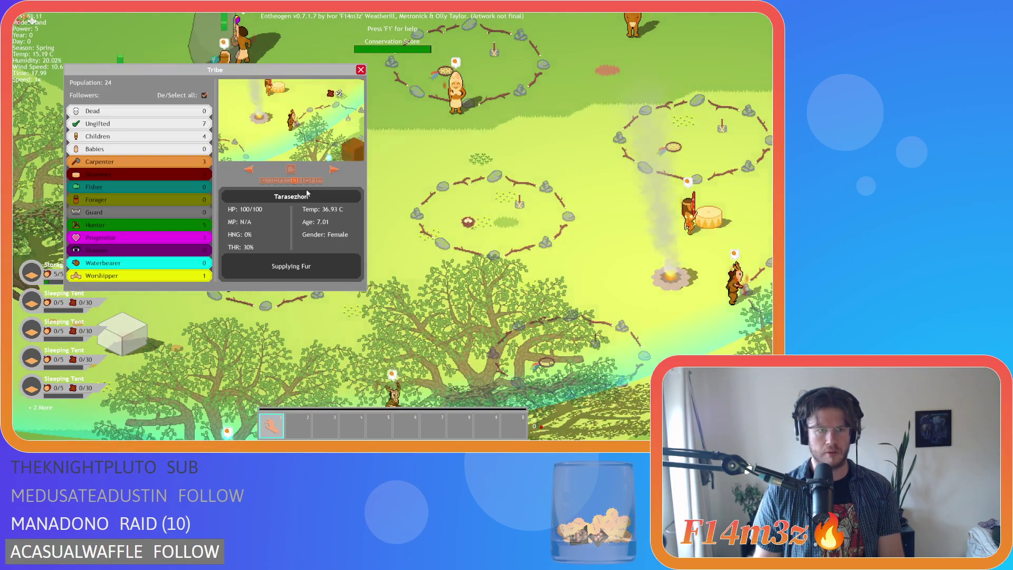
key(Escape)
key(Up)
key(Left)
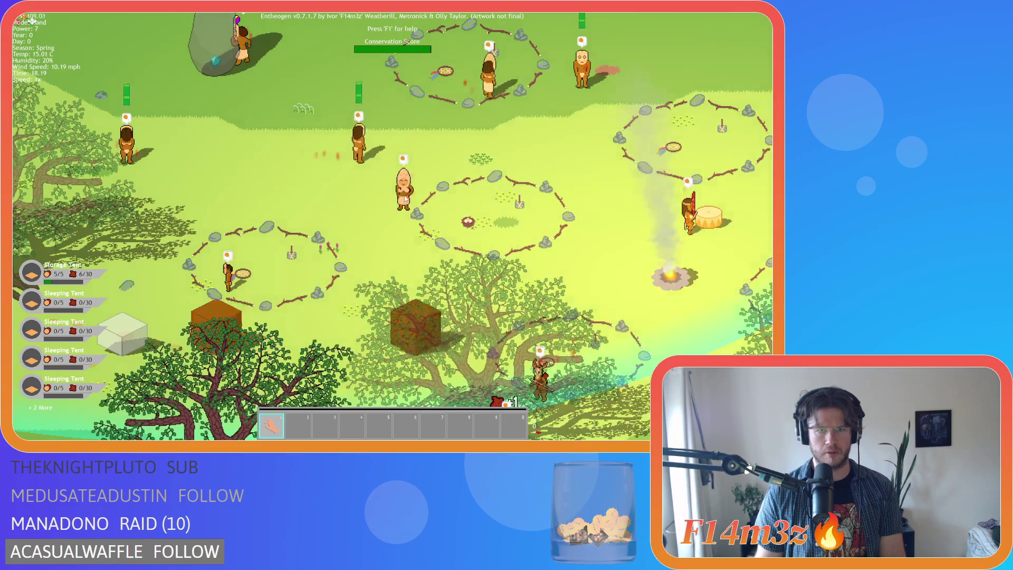
Step: Carry villagers from the standing stone over to the central group
mouse_move(262, 153)
mouse_down()
mouse_move(283, 223)
mouse_move(509, 210)
mouse_move(508, 259)
mouse_move(580, 259)
mouse_move(348, 248)
mouse_up()
key(Right)
key(Down)
key(Up)
key(Right)
key(Down)
key(Right)
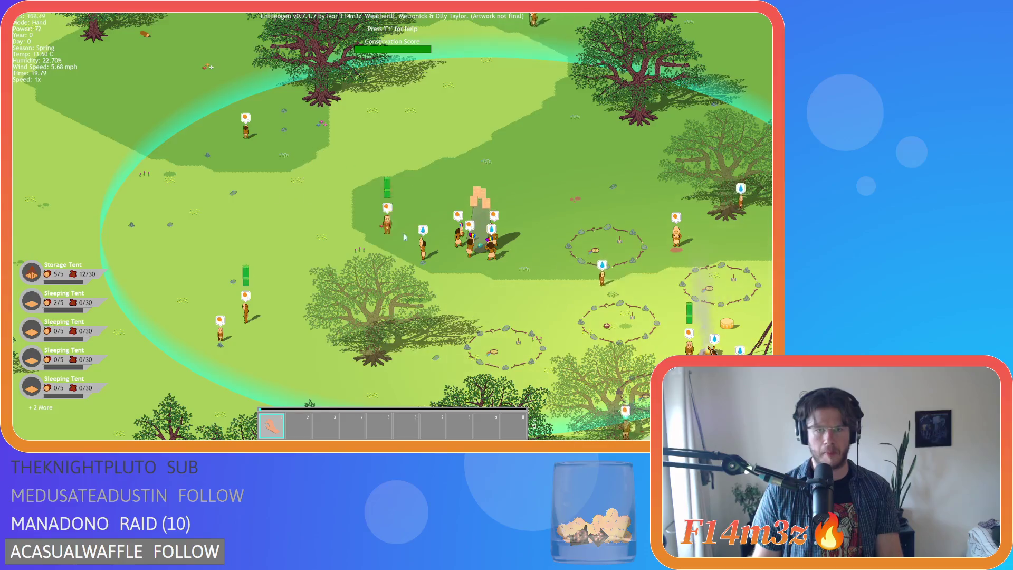
drag(252, 320, 482, 219)
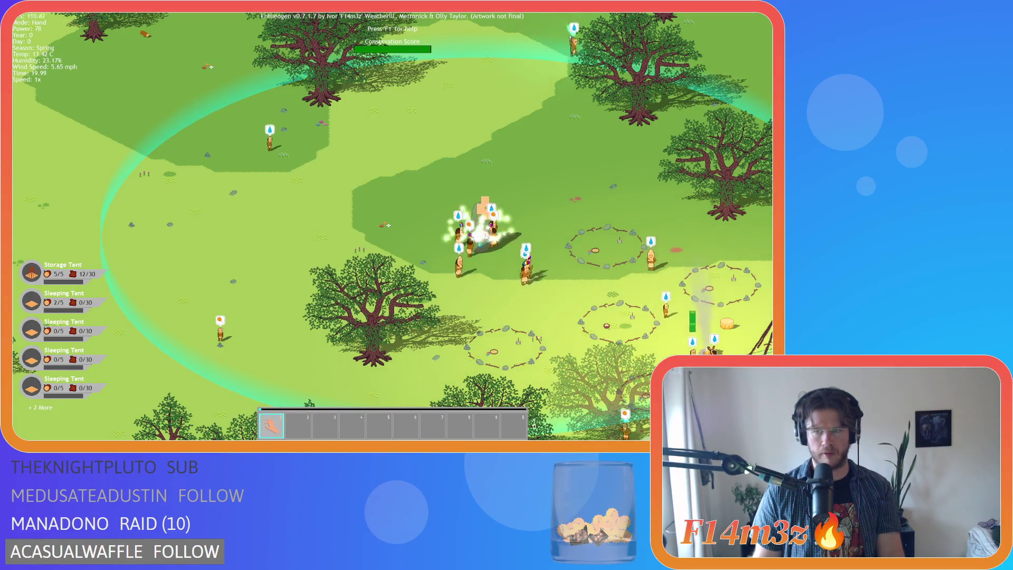
Step: Bring the supply crate over to the teepee site
key(Down)
key(Right)
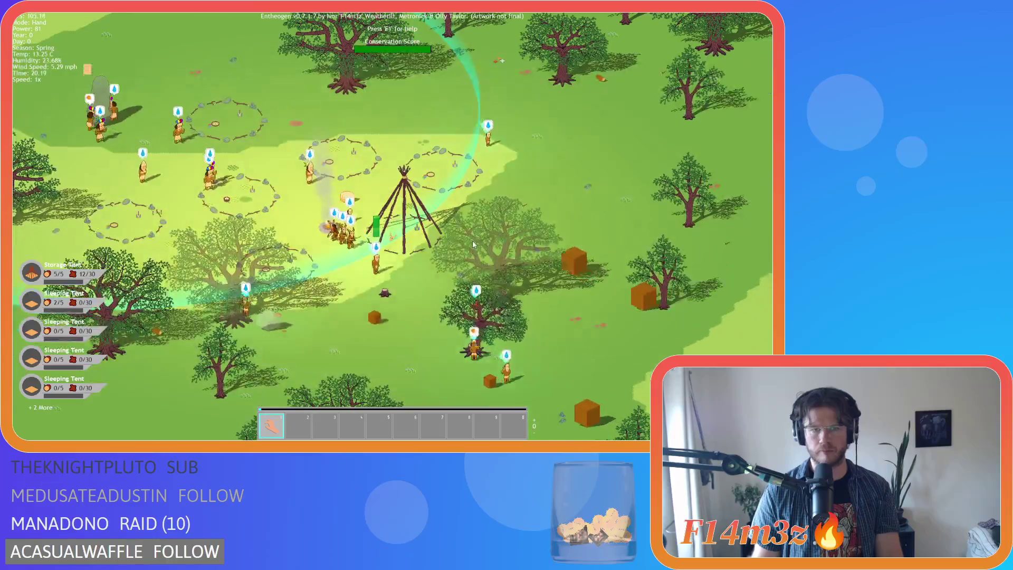
key(Left)
key(Up)
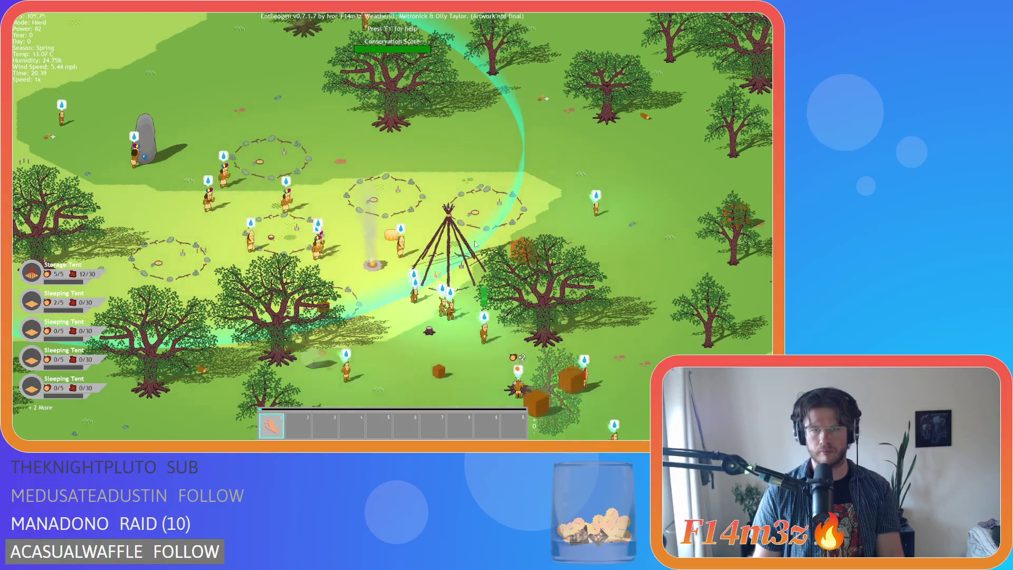
key(Left)
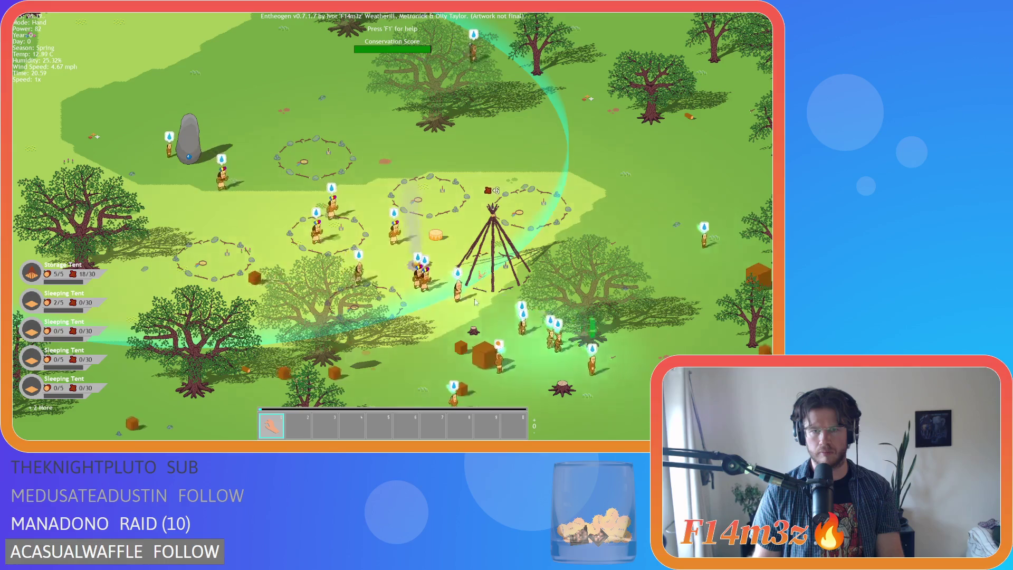
key(Left)
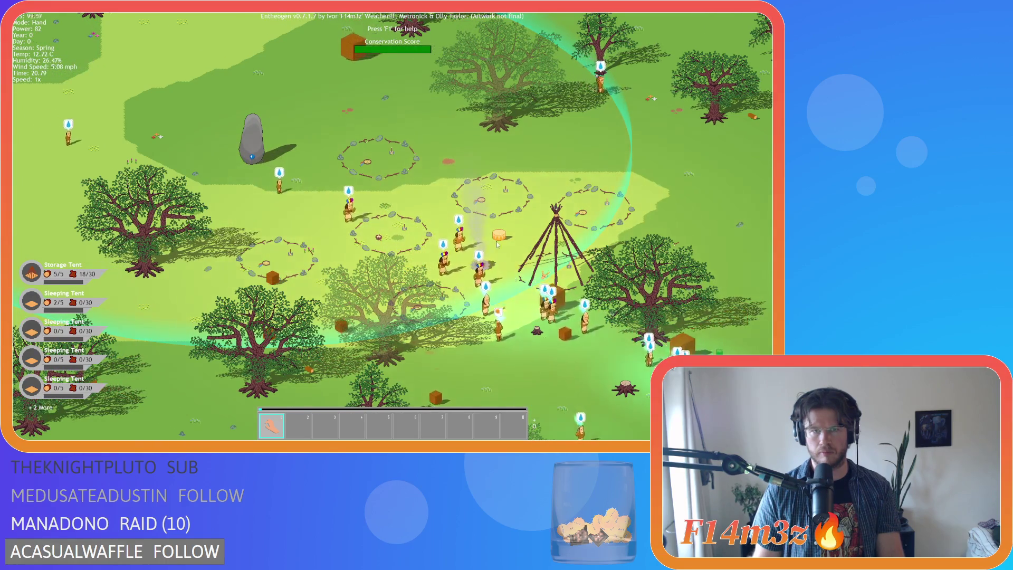
key(Up)
key(Left)
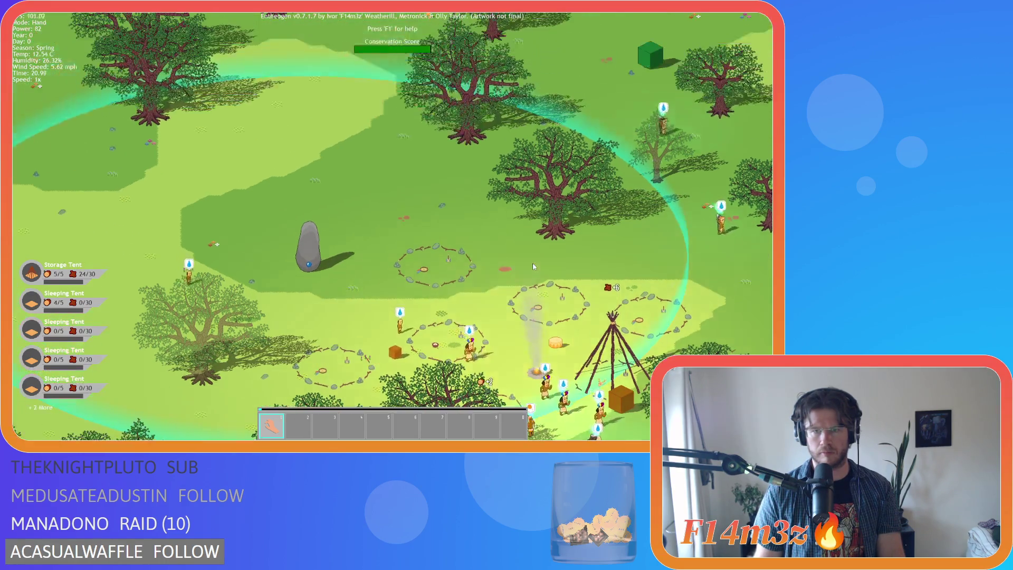
scroll(533, 267, down, 3)
scroll(533, 266, up, 3)
key(Up)
mouse_move(494, 213)
mouse_down()
mouse_move(562, 234)
mouse_move(236, 196)
mouse_up()
scroll(369, 211, down, 3)
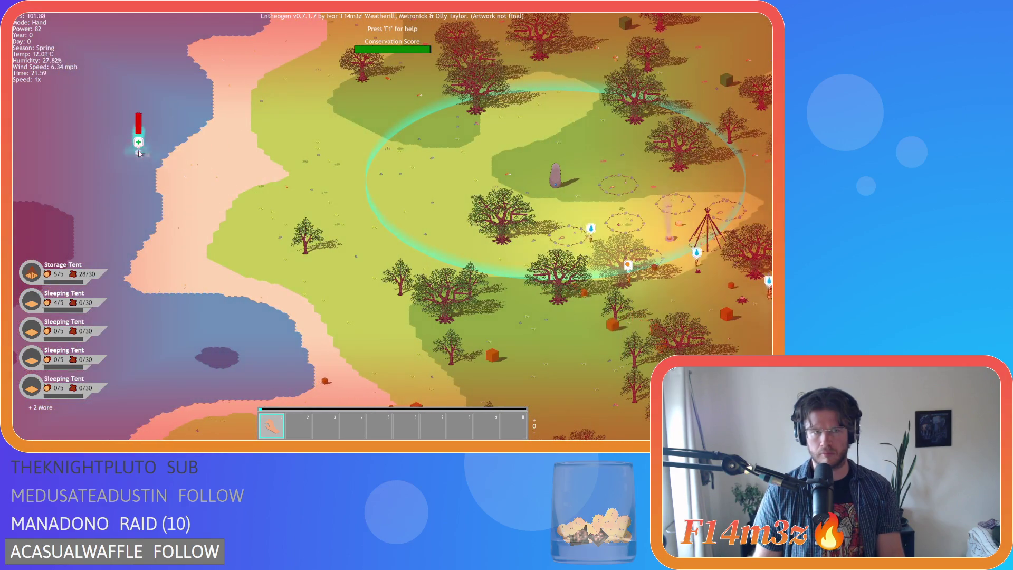
Step: Drop the carried villager by the tree and move the orange supply cubes away from the campfire
drag(139, 153, 502, 215)
scroll(591, 217, up, 3)
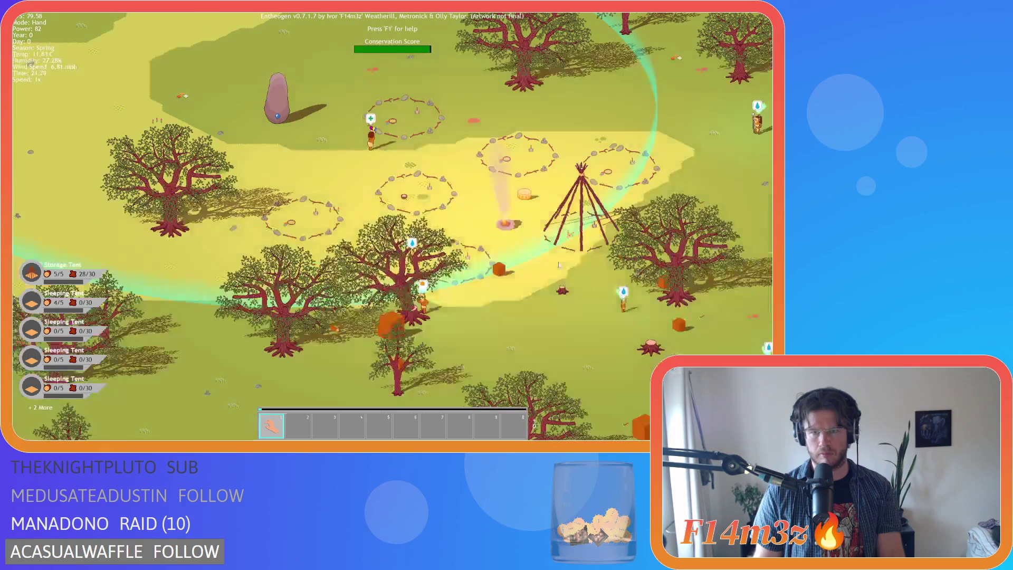
mouse_move(480, 267)
mouse_down()
mouse_move(446, 265)
mouse_move(444, 240)
mouse_up()
drag(595, 257, 499, 221)
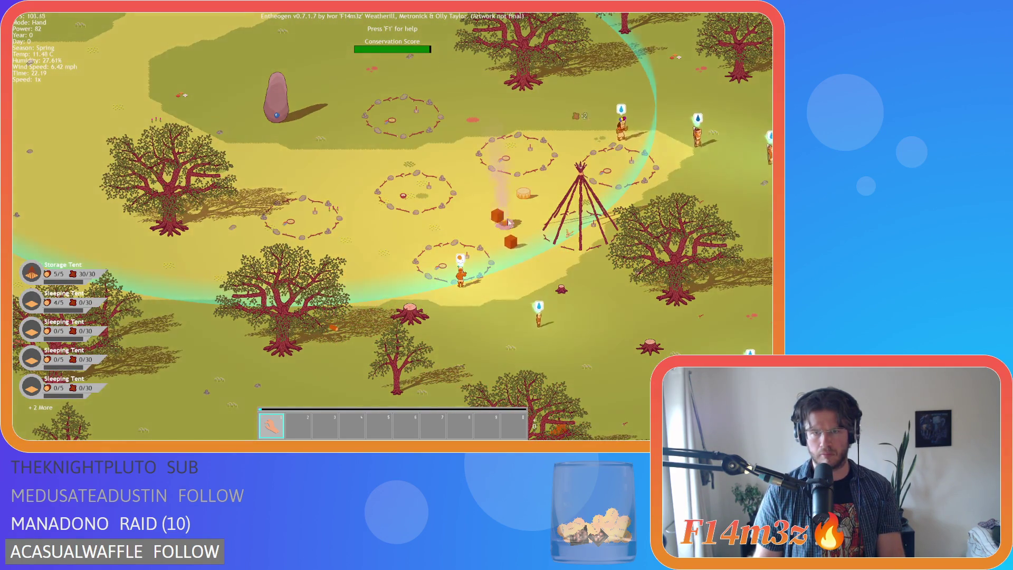
mouse_move(511, 257)
mouse_down()
mouse_move(669, 194)
mouse_move(522, 212)
mouse_up()
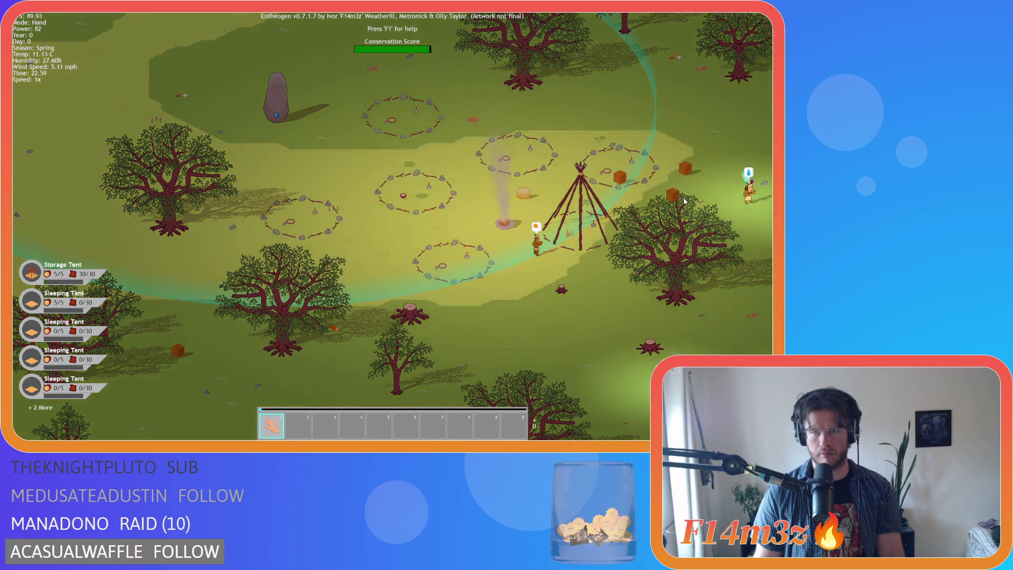
Step: Quicksave the game with F5 and glance at the tribe overview
scroll(529, 214, down, 4)
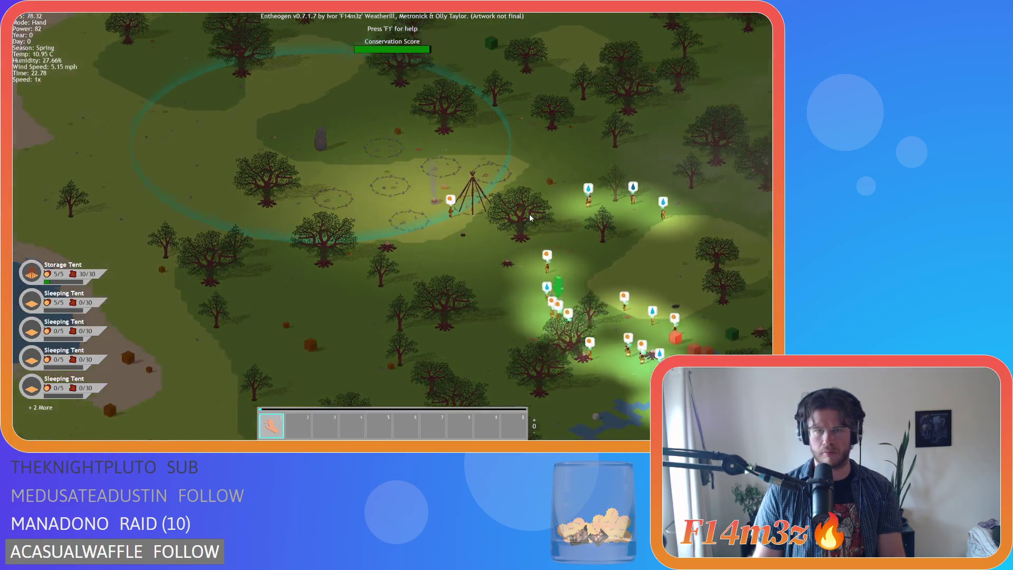
scroll(530, 213, up, 1)
scroll(482, 210, up, 3)
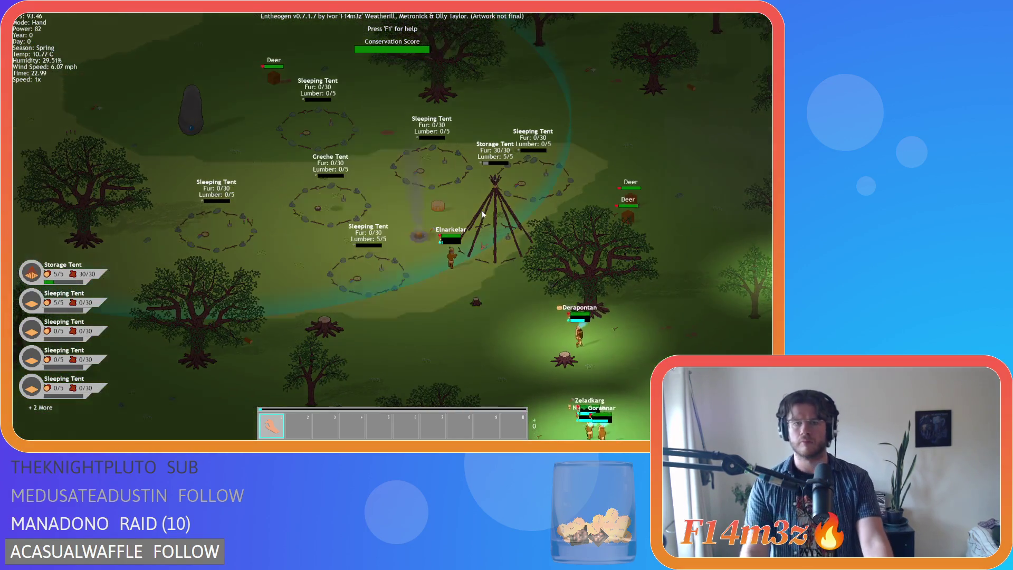
key(d)
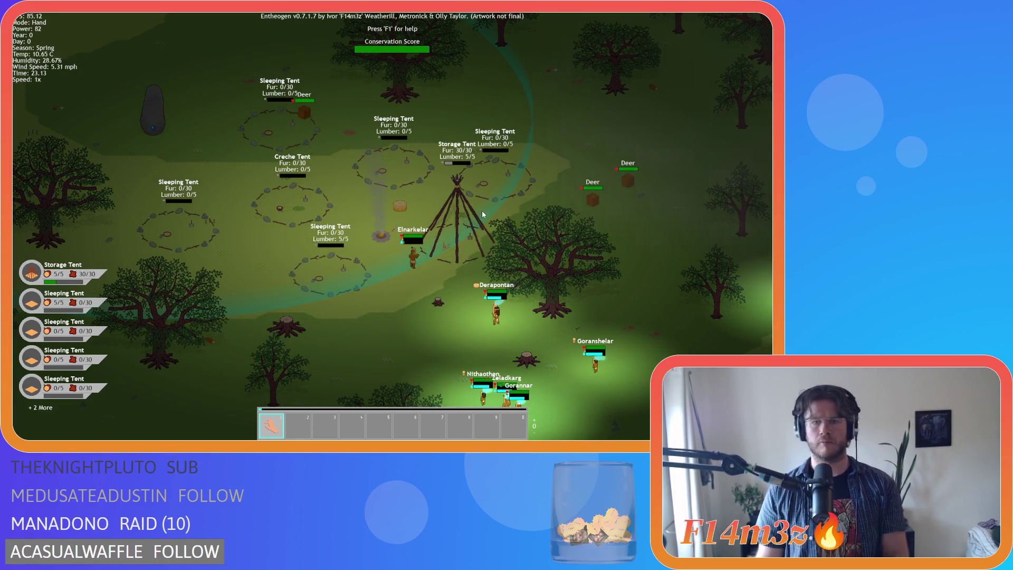
key(F5)
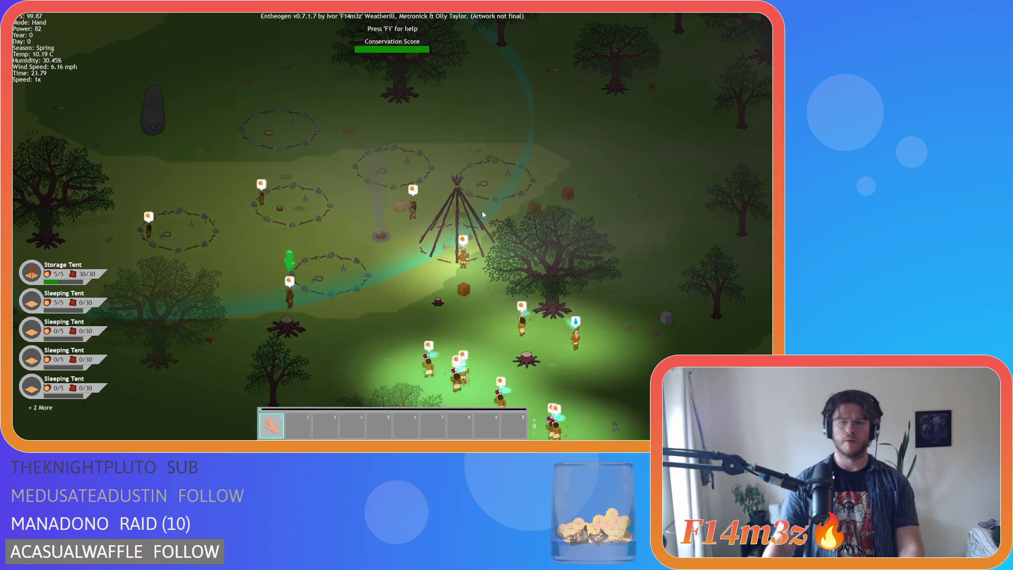
key(s)
key(t)
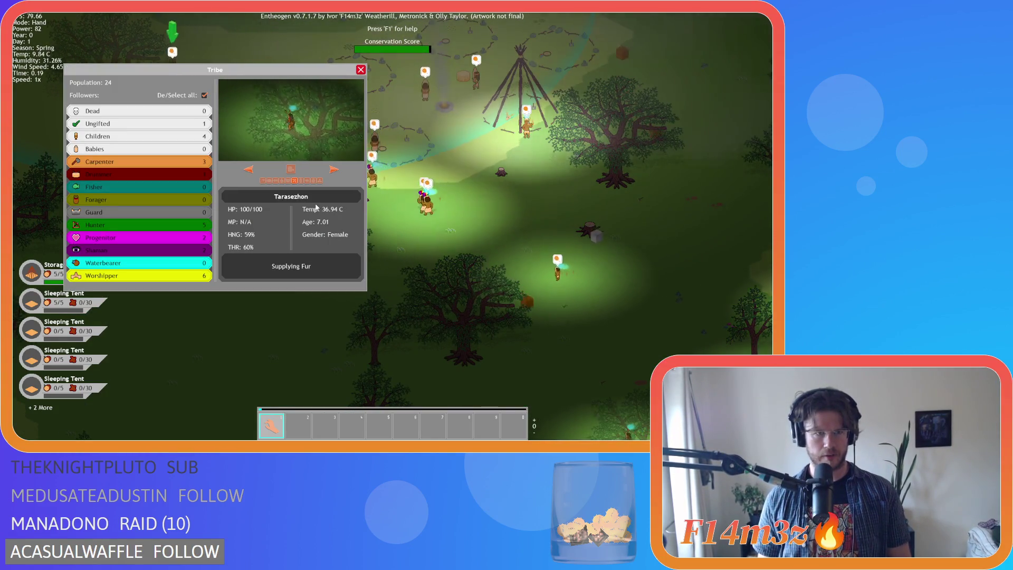
key(t)
key(t)
key(t)
Step: Pan over the forest and river, return to the camp and check a building's stored items
key(w)
key(a)
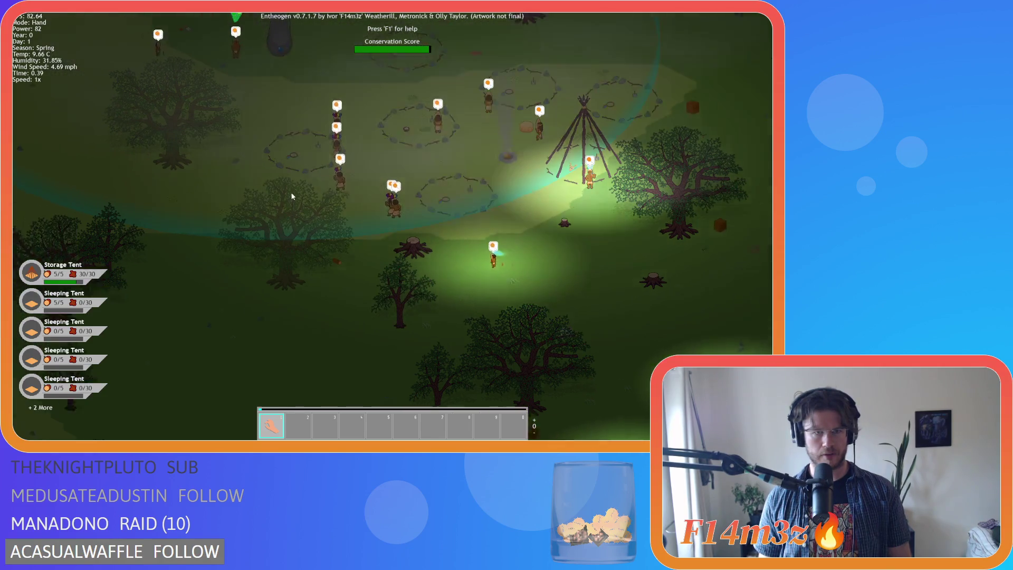
key(s)
key(d)
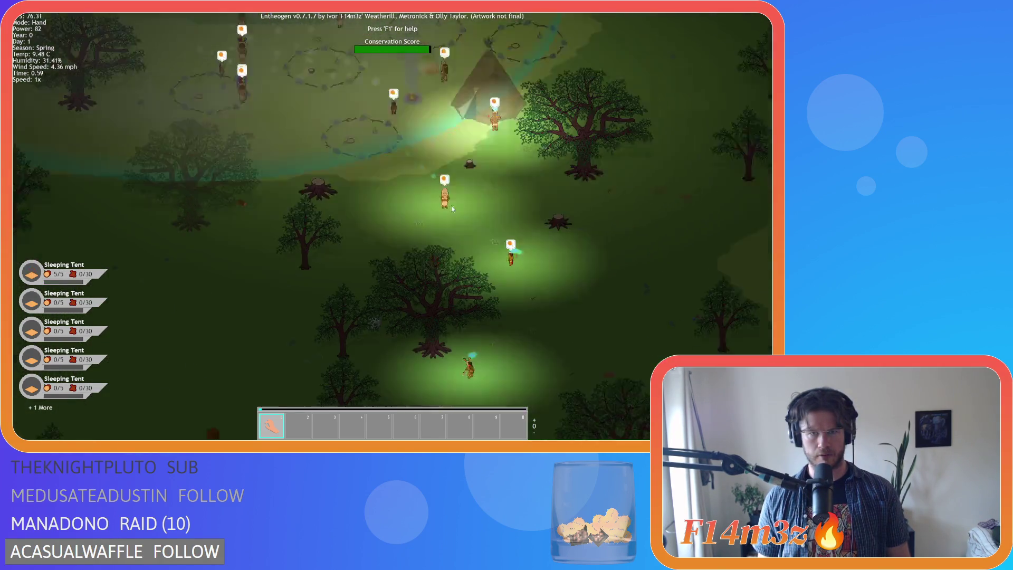
key(w)
key(a)
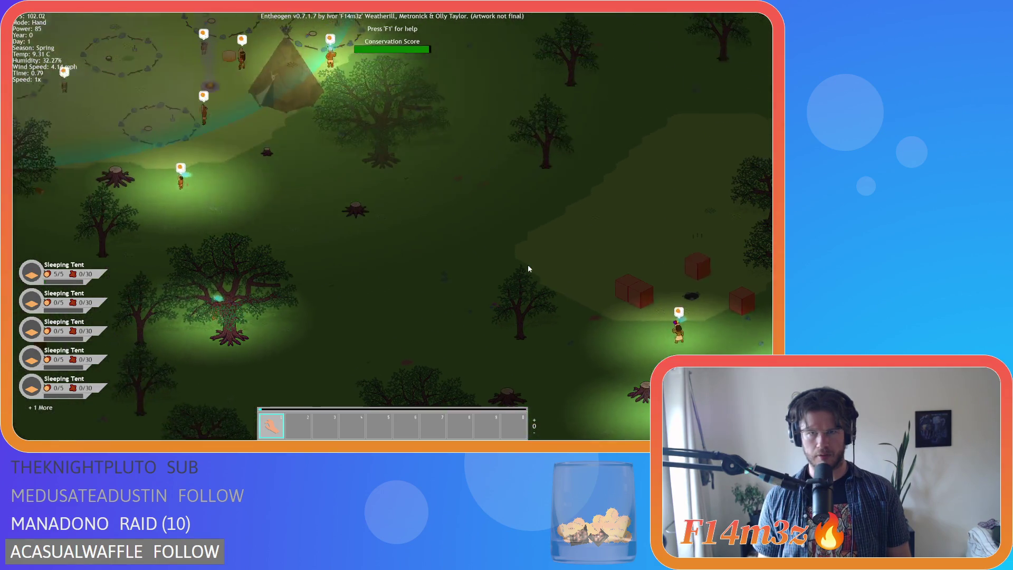
scroll(528, 268, down, 5)
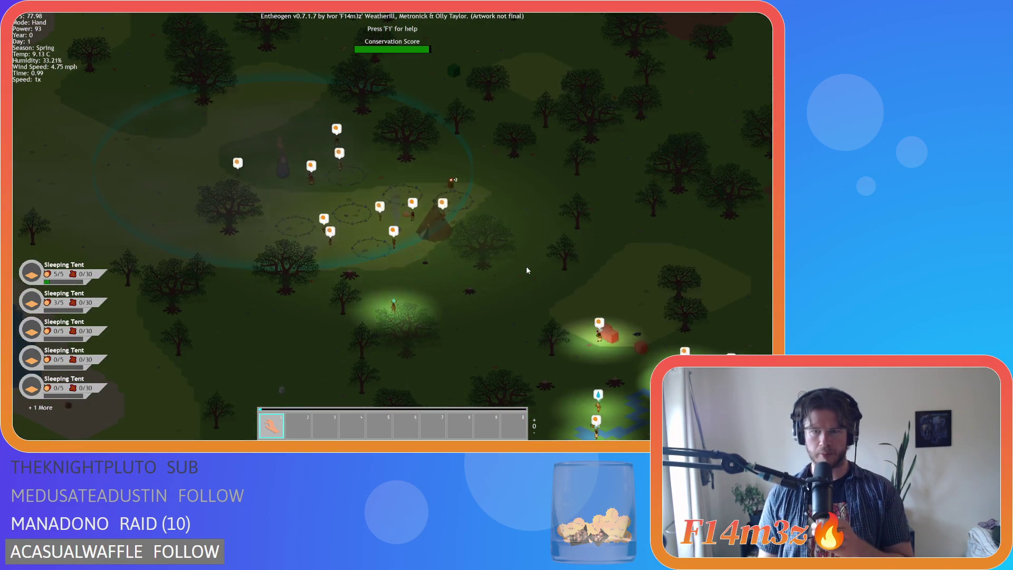
key(d)
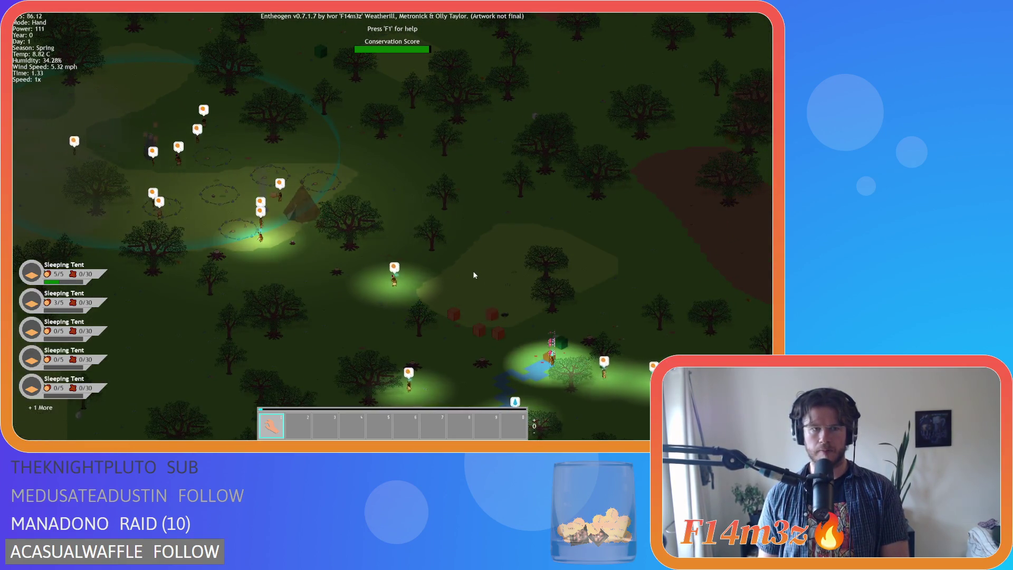
key(a)
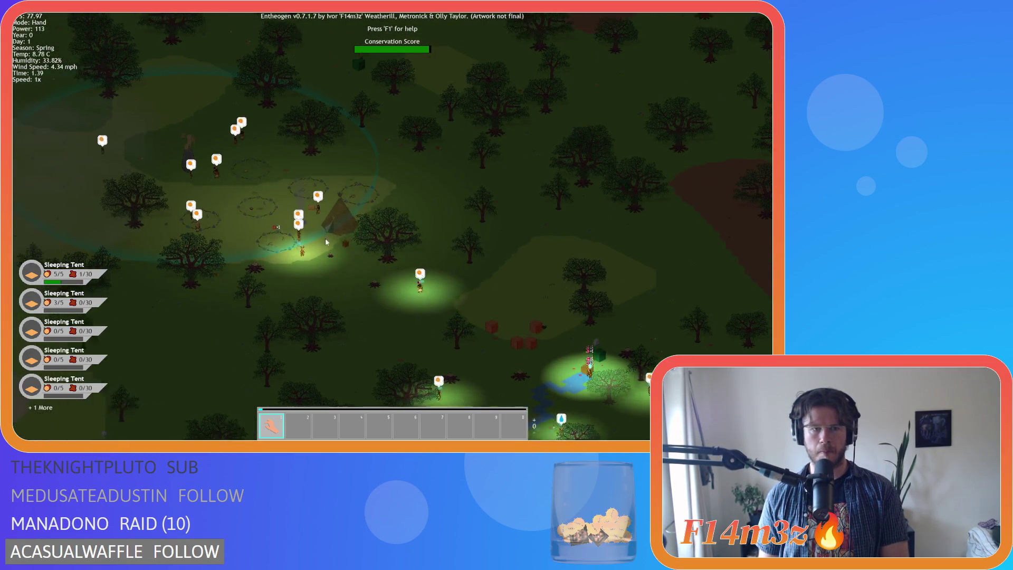
scroll(298, 242, up, 5)
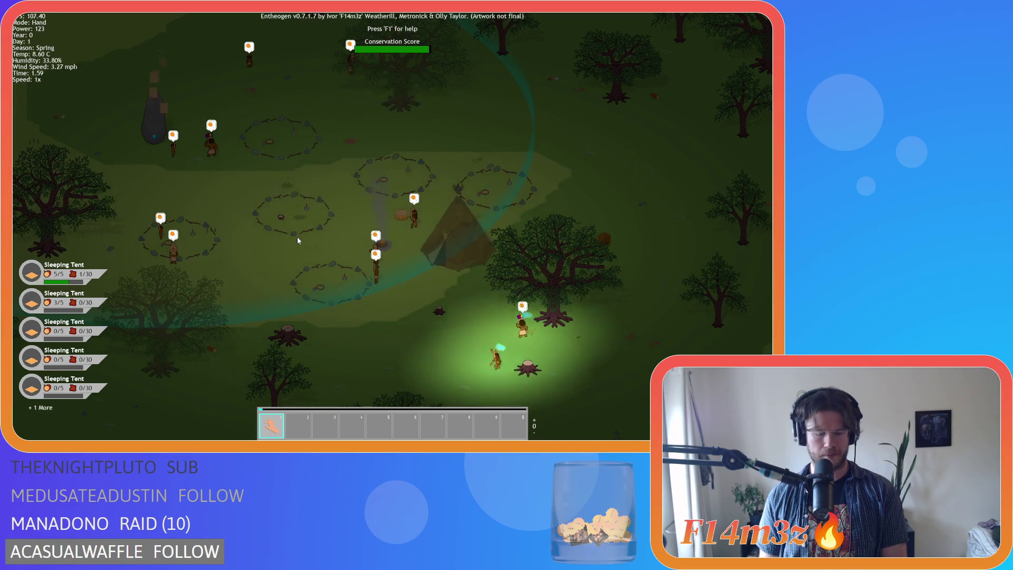
click(295, 231)
click(294, 231)
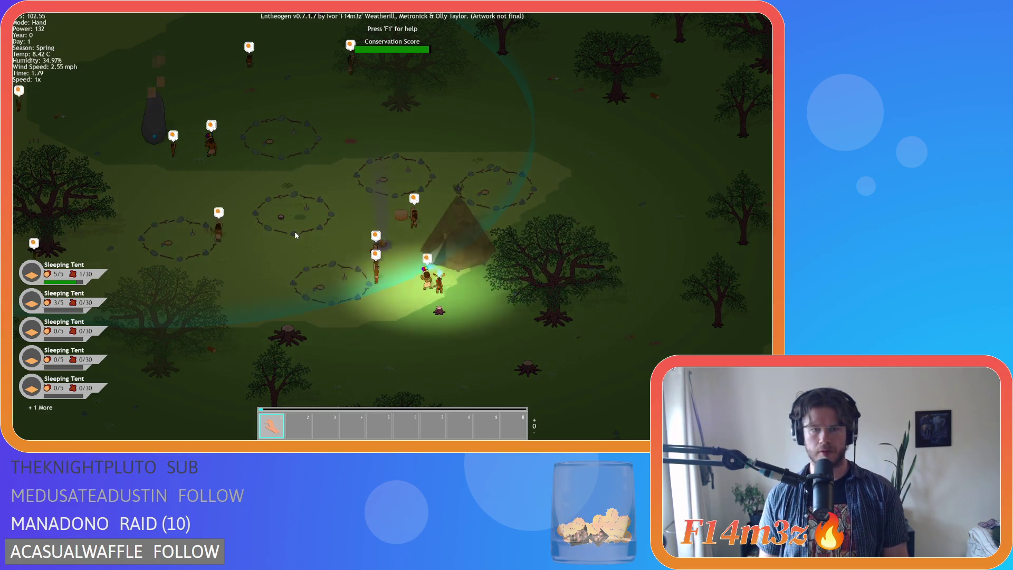
Step: Centre the teepee in view and show the villagers' name and status labels
scroll(290, 269, up, 5)
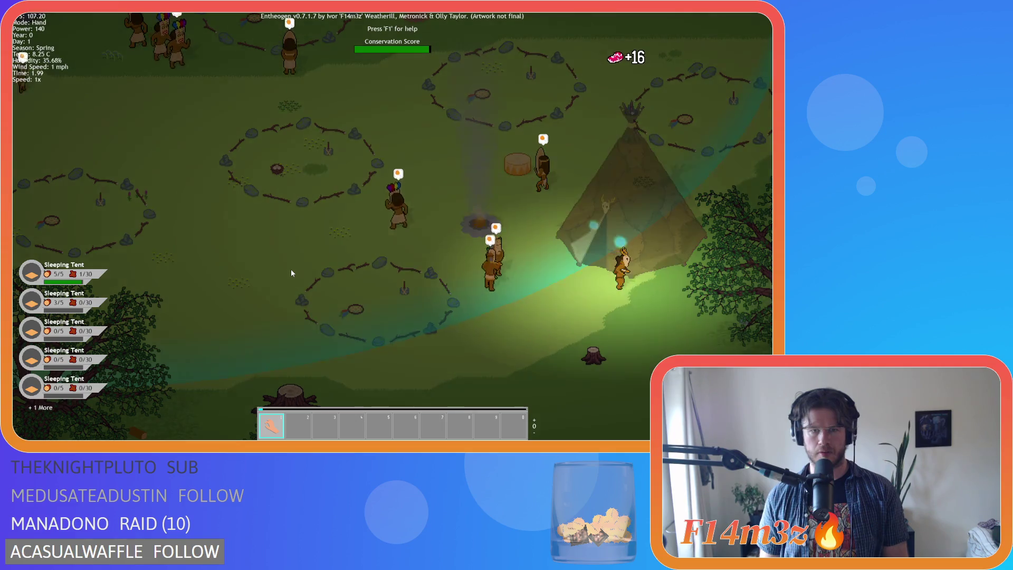
key(d)
key(alt)
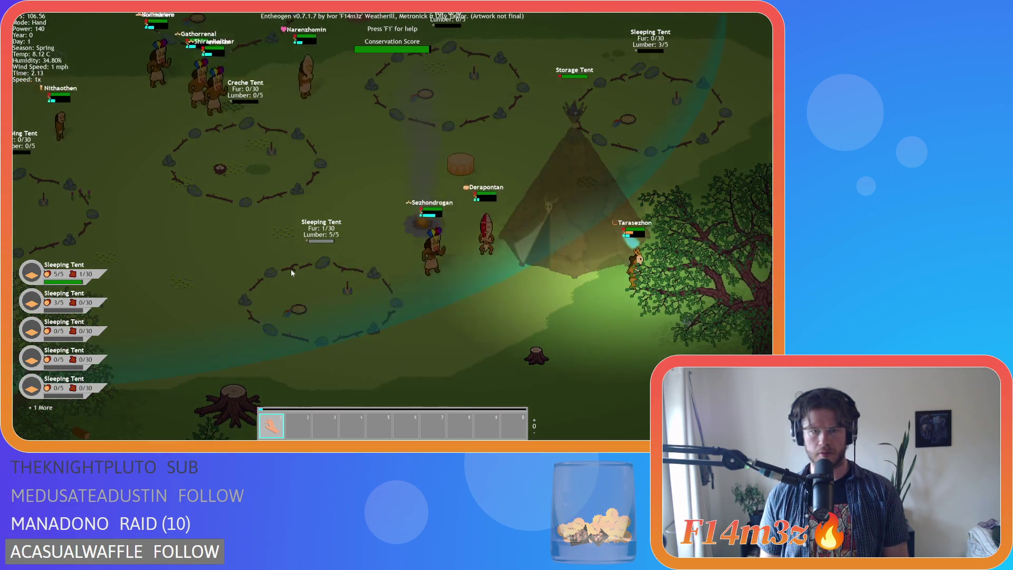
scroll(290, 269, down, 5)
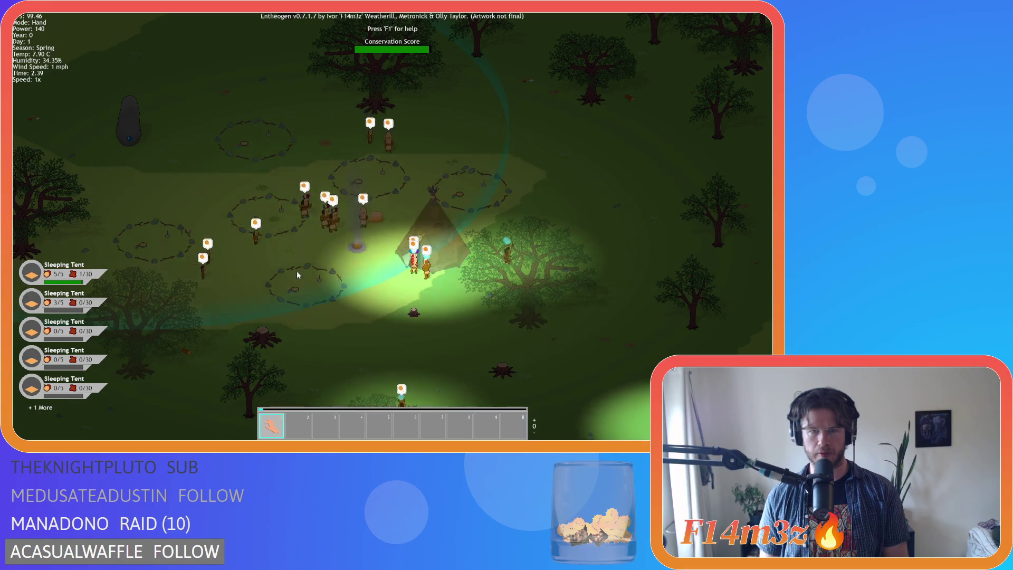
scroll(293, 269, up, 2)
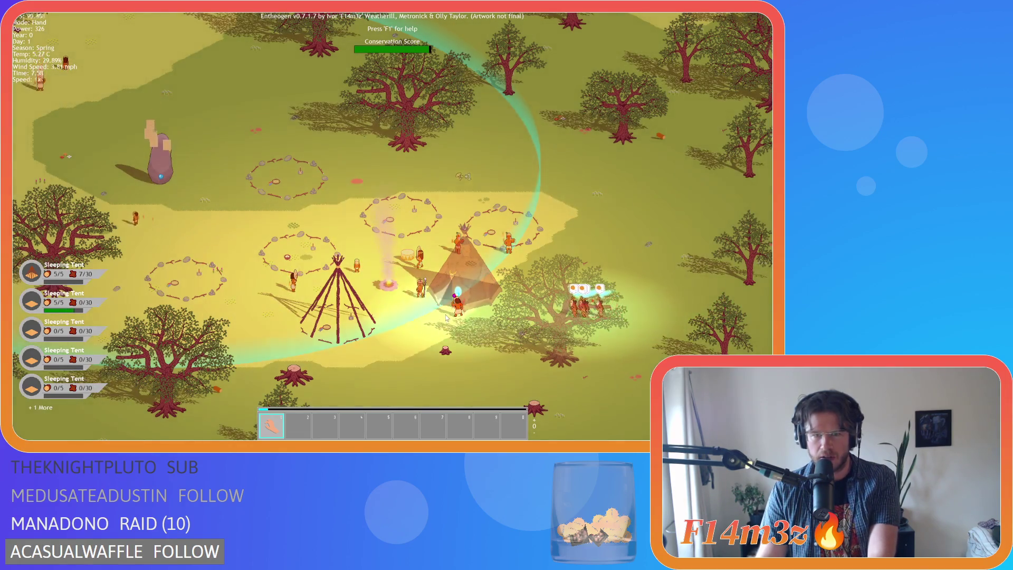
Step: Zoom in on the camp until the tile grid and orange teepee footprints appear
scroll(446, 317, up, 3)
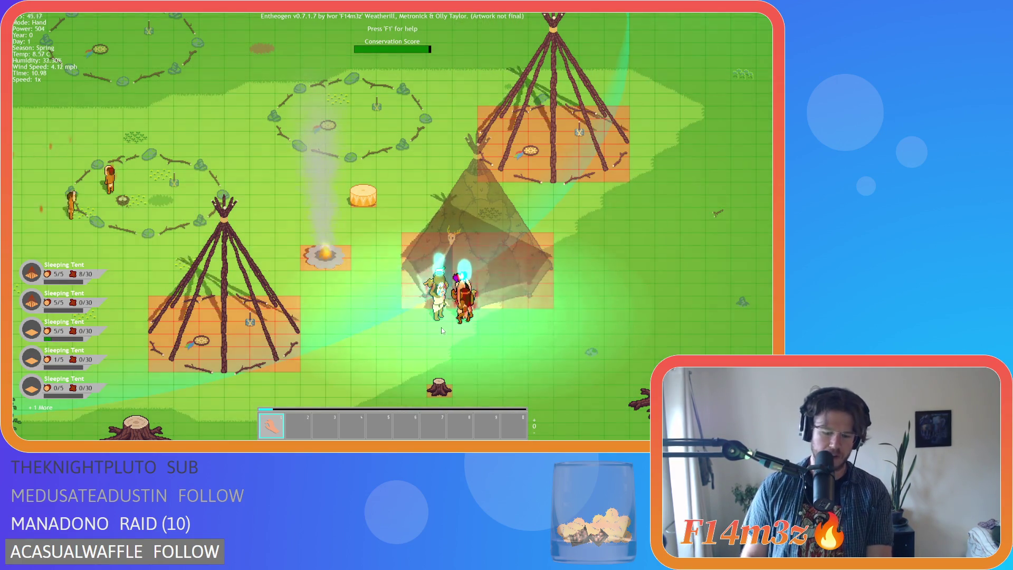
Step: Zoom and pan around the finished teepee and tree stumps, then bring up the quit prompt
scroll(442, 302, down, 5)
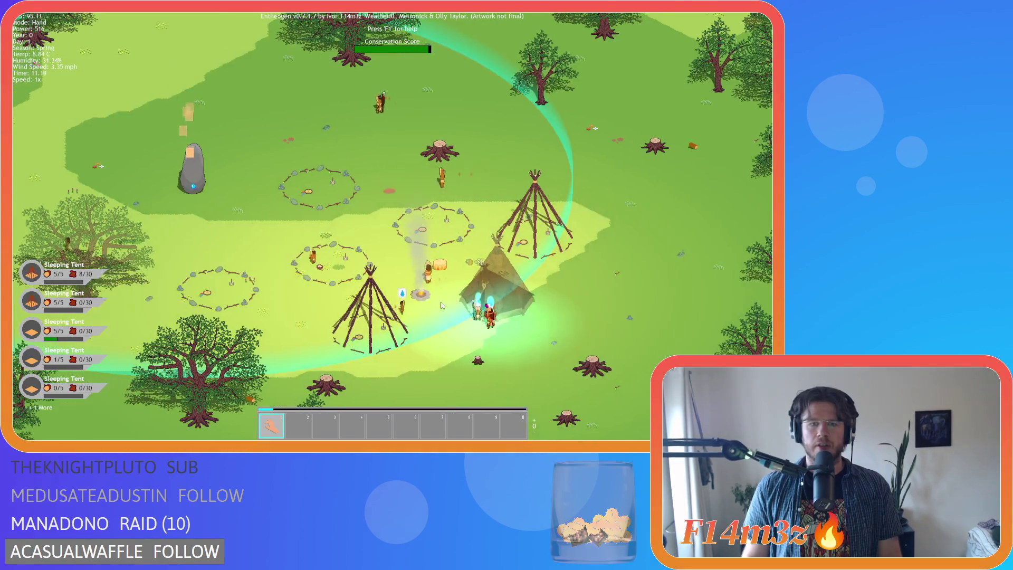
scroll(442, 305, up, 3)
scroll(430, 299, up, 2)
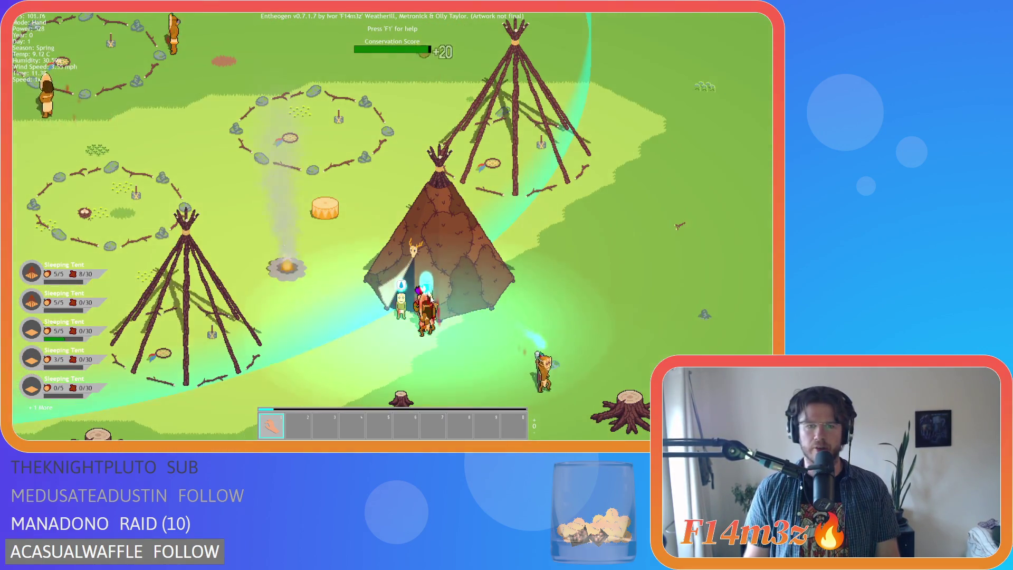
key(a)
key(s)
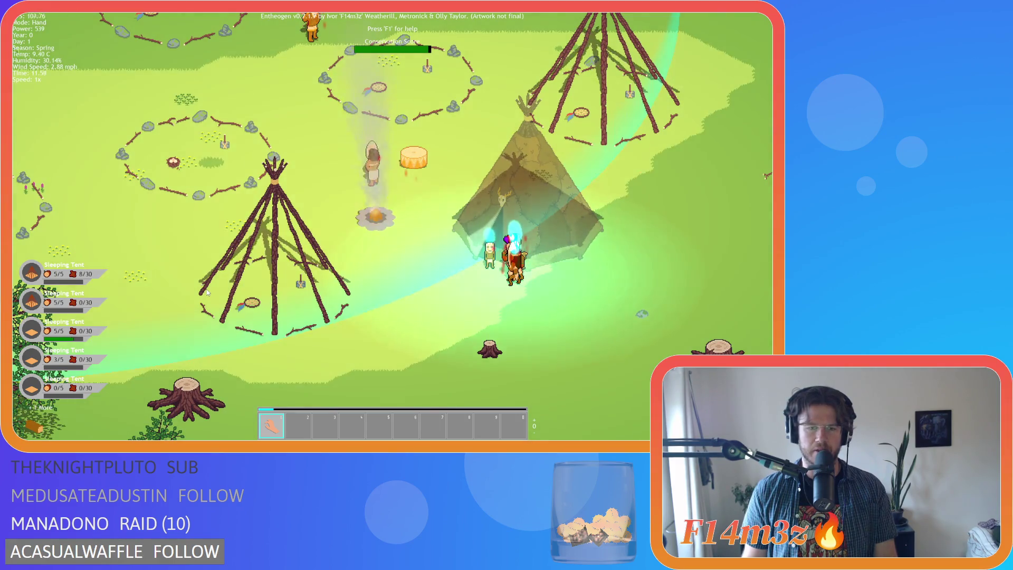
key(w)
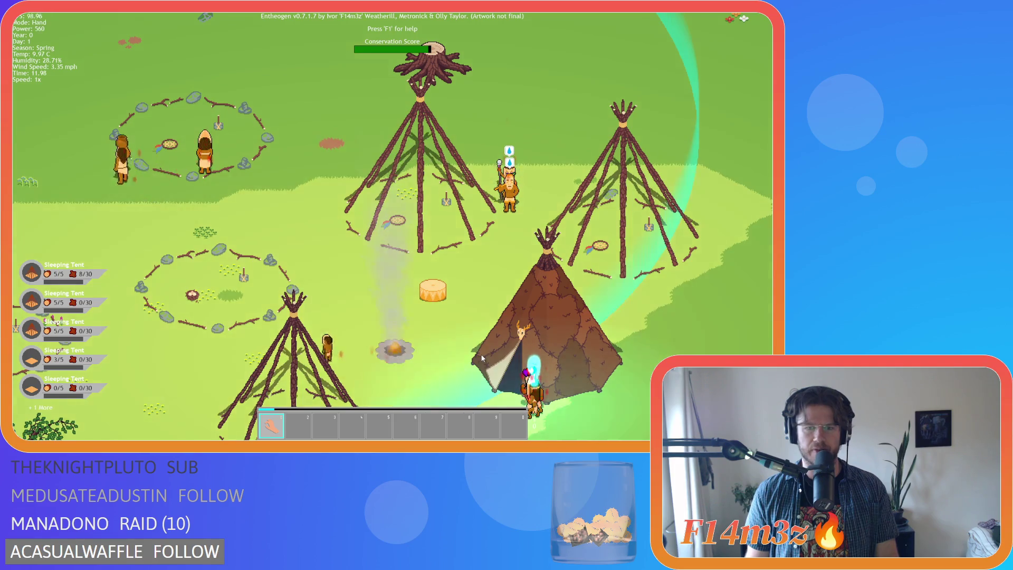
key(s)
key(d)
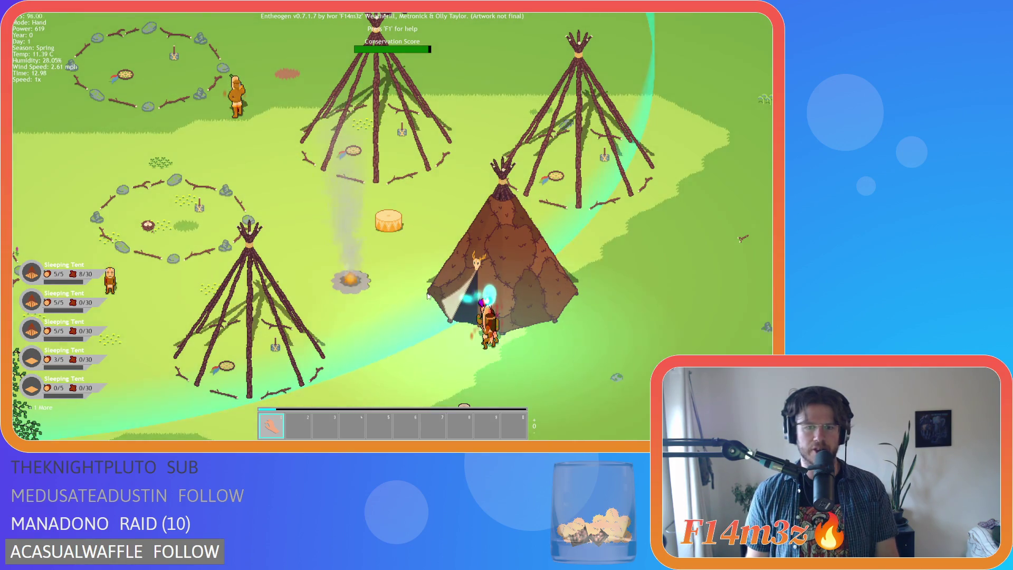
key(s)
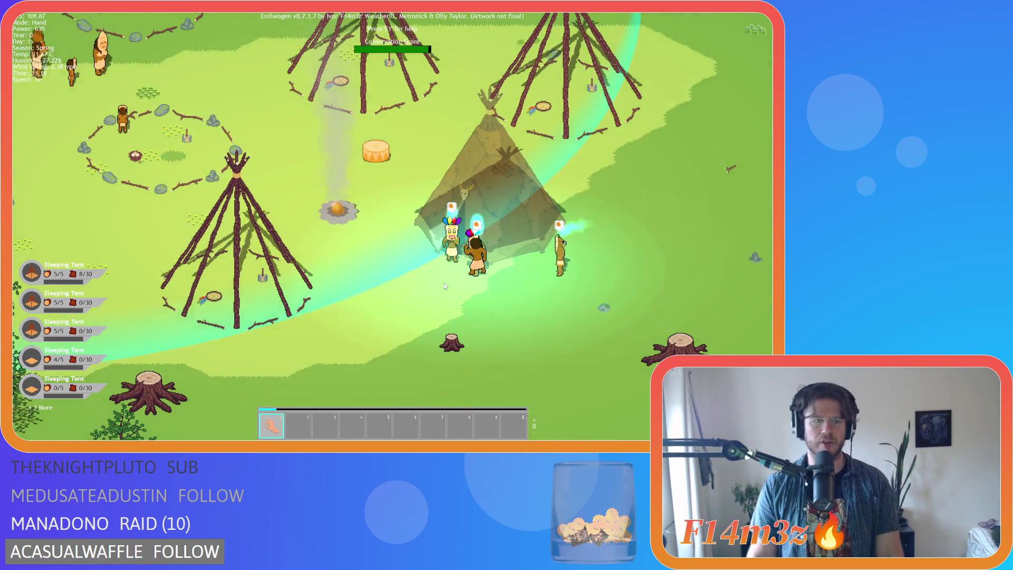
key(Escape)
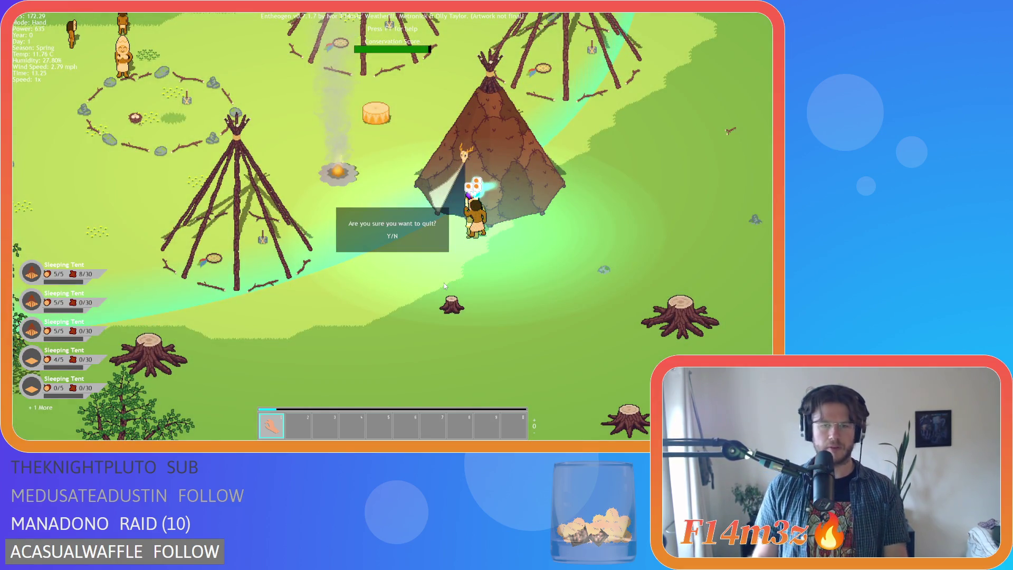
Step: Confirm quitting the game and open sc_shadowTent from Scripts > Lighting > Shadows
key(y)
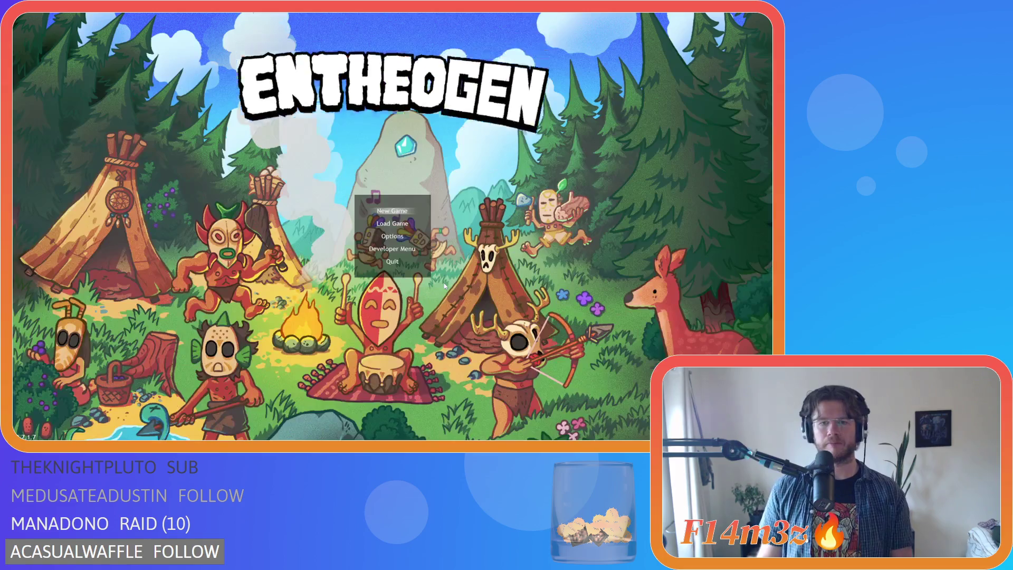
click(656, 226)
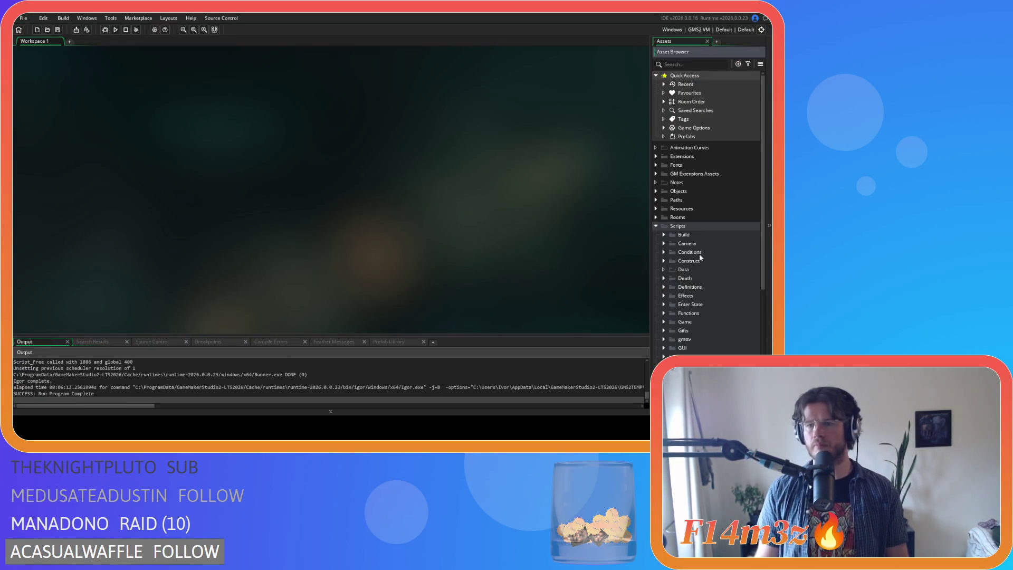
scroll(701, 258, down, 5)
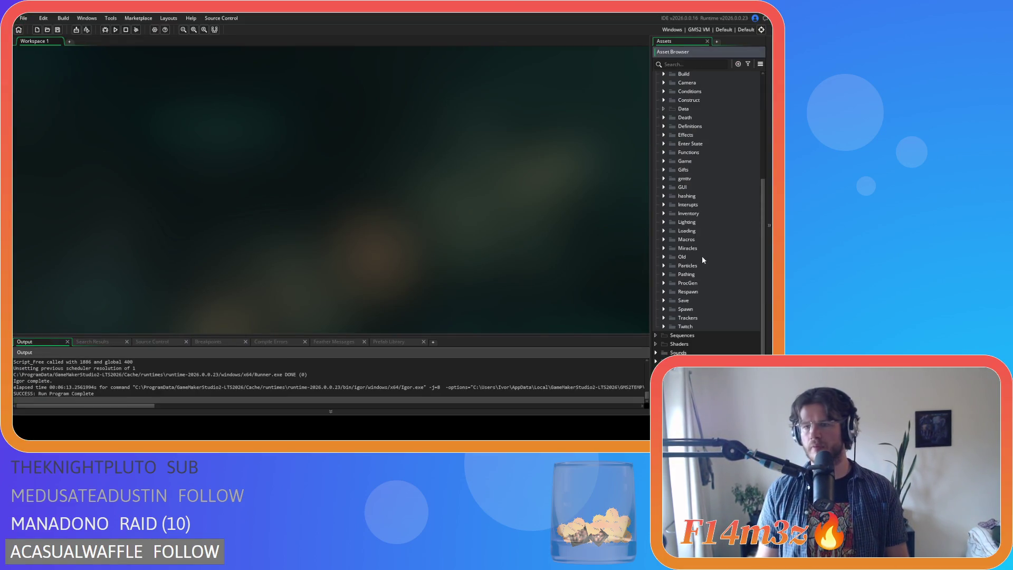
click(663, 222)
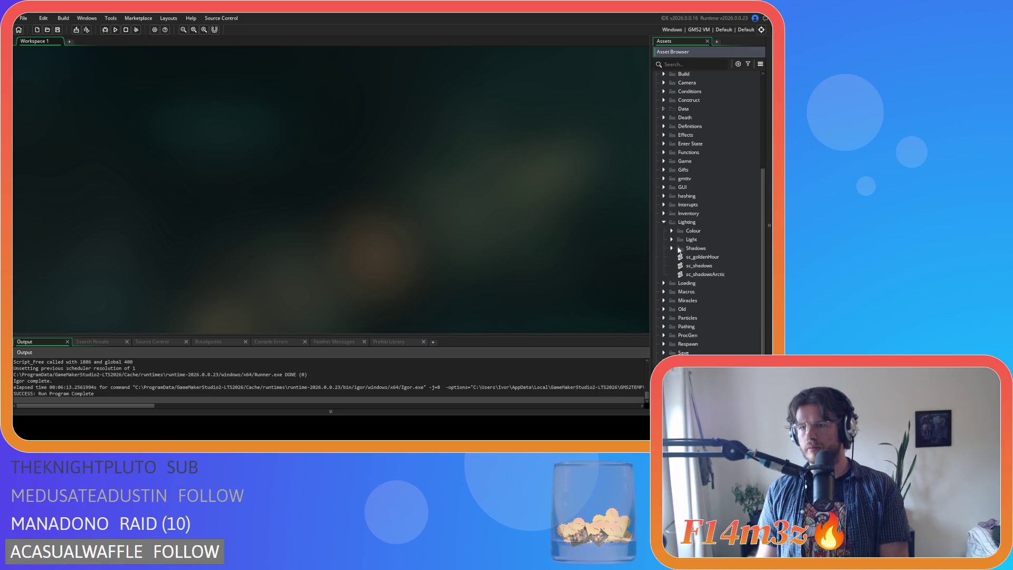
scroll(678, 250, down, 4)
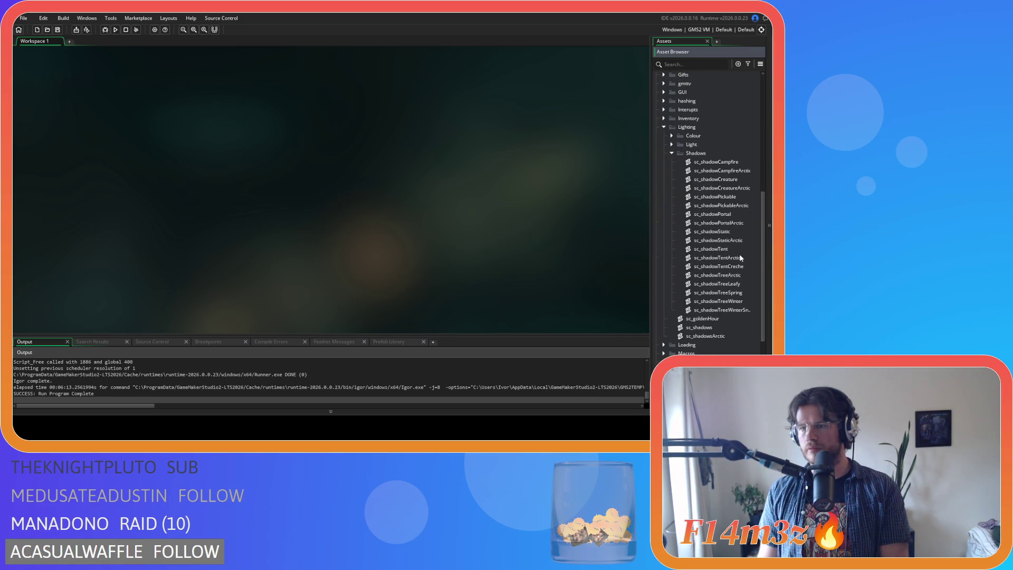
double_click(737, 250)
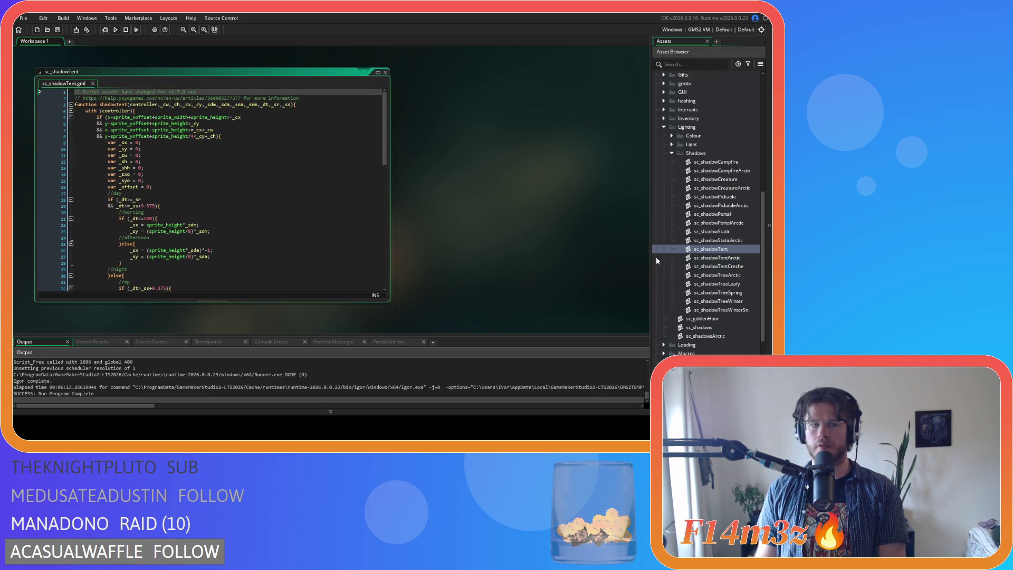
drag(385, 158, 386, 251)
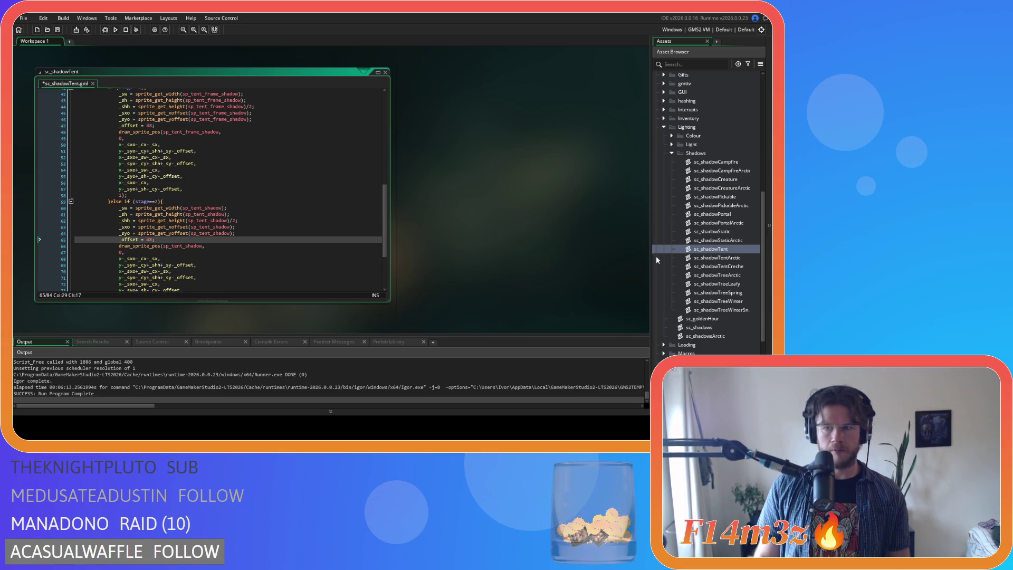
Step: Open sc_shadowTentCreche, read through its offset code, and close the script editor
double_click(739, 270)
scroll(218, 189, down, 5)
scroll(218, 188, down, 8)
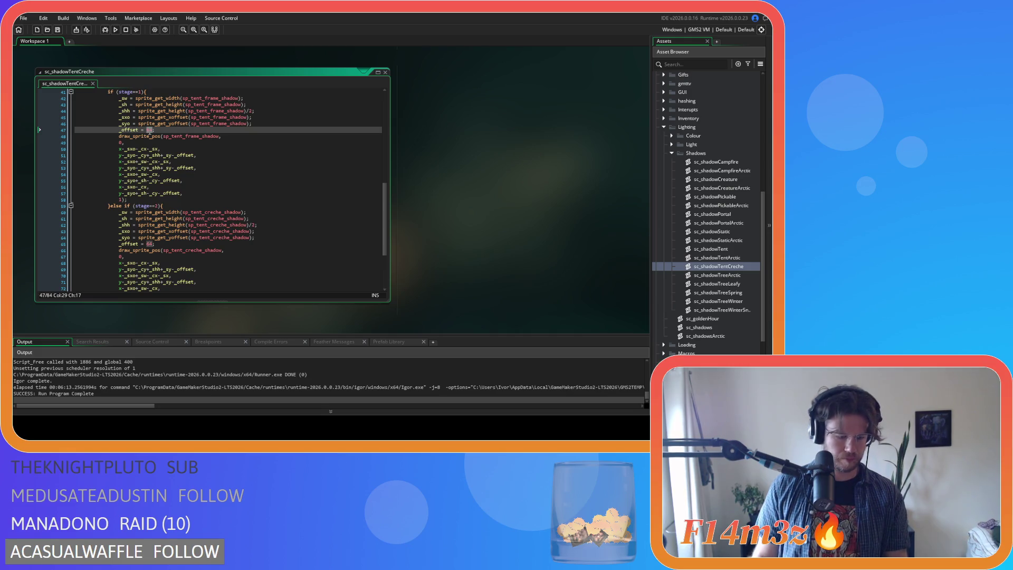
scroll(190, 174, down, 2)
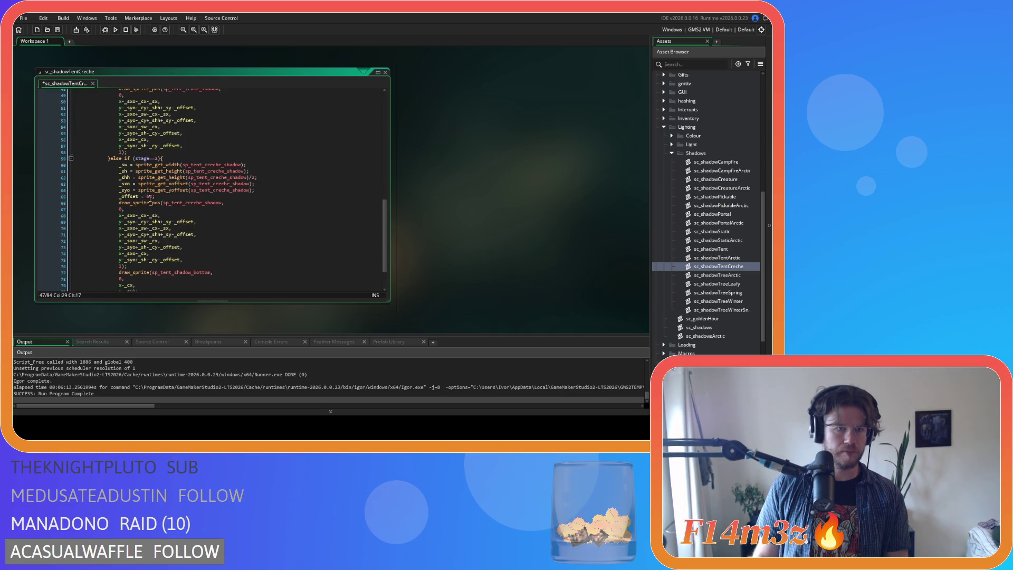
scroll(227, 156, up, 6)
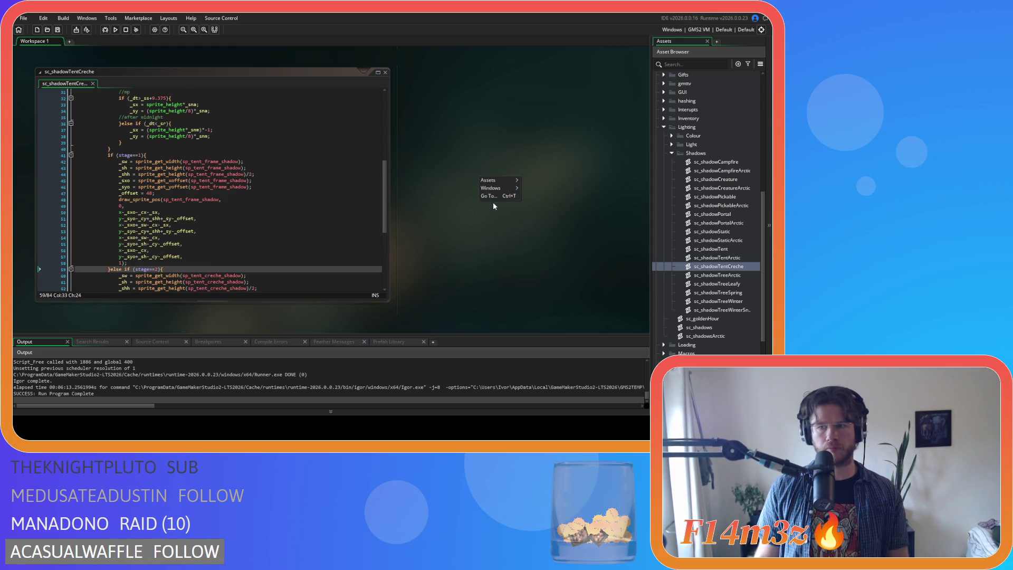
mouse_move(499, 190)
click(535, 213)
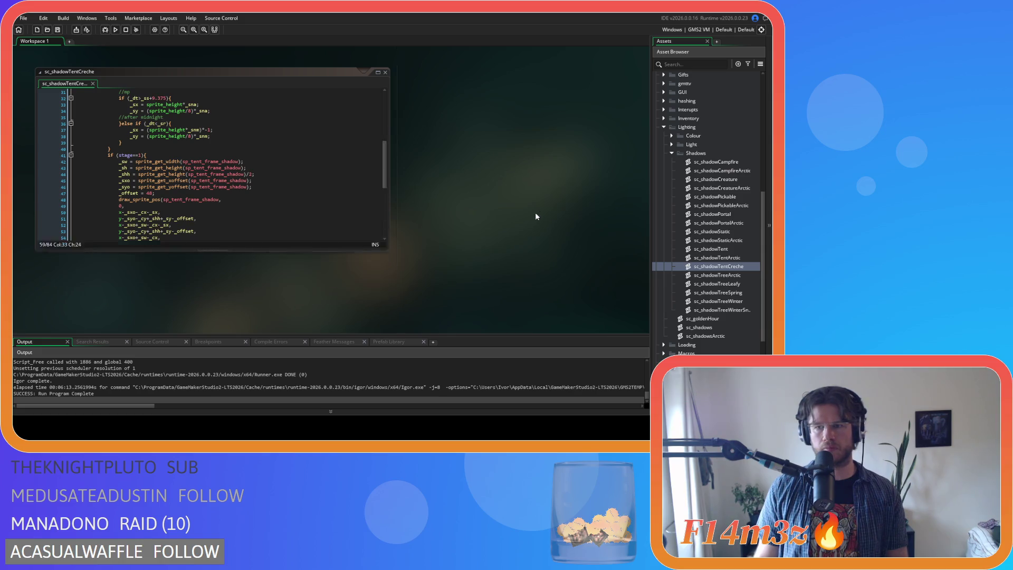
Step: Collapse the Shadows, Lighting and Scripts folders in the Asset Browser
click(670, 154)
click(665, 222)
scroll(660, 166, up, 3)
click(656, 145)
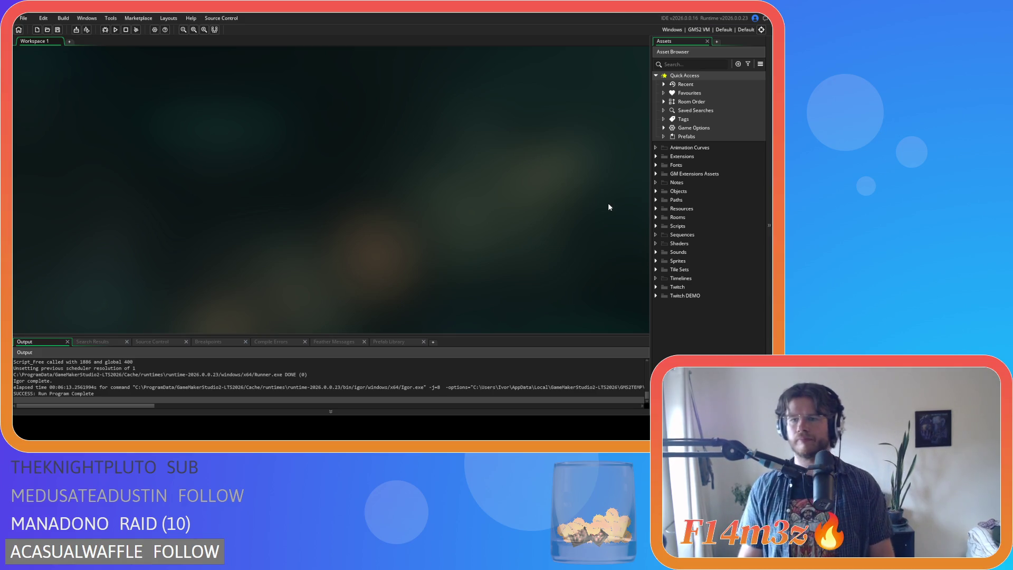
Step: Expand Scripts with its Construct and Game folders, then fold Game and expand Pathing
click(657, 226)
scroll(659, 226, down, 3)
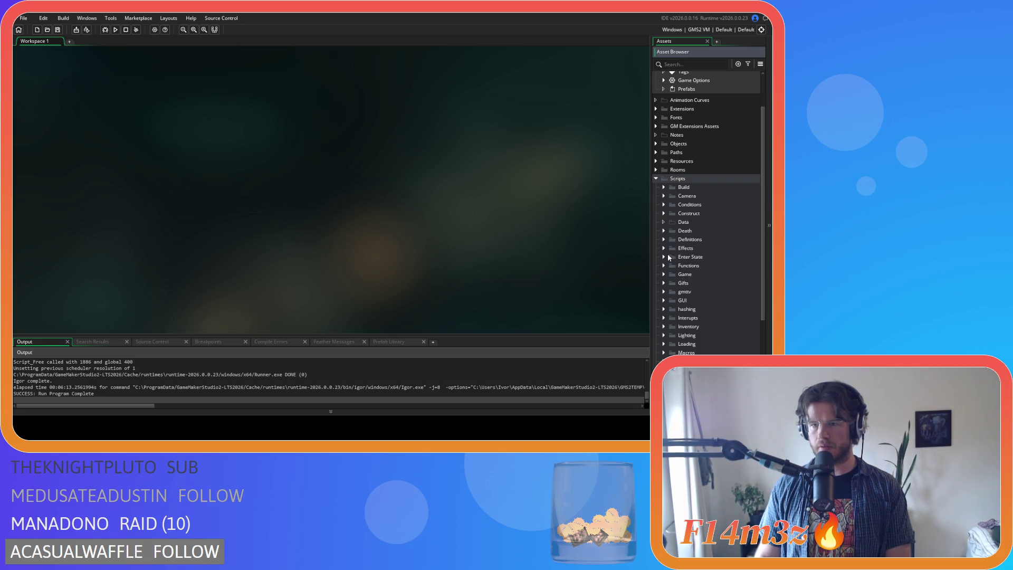
click(663, 214)
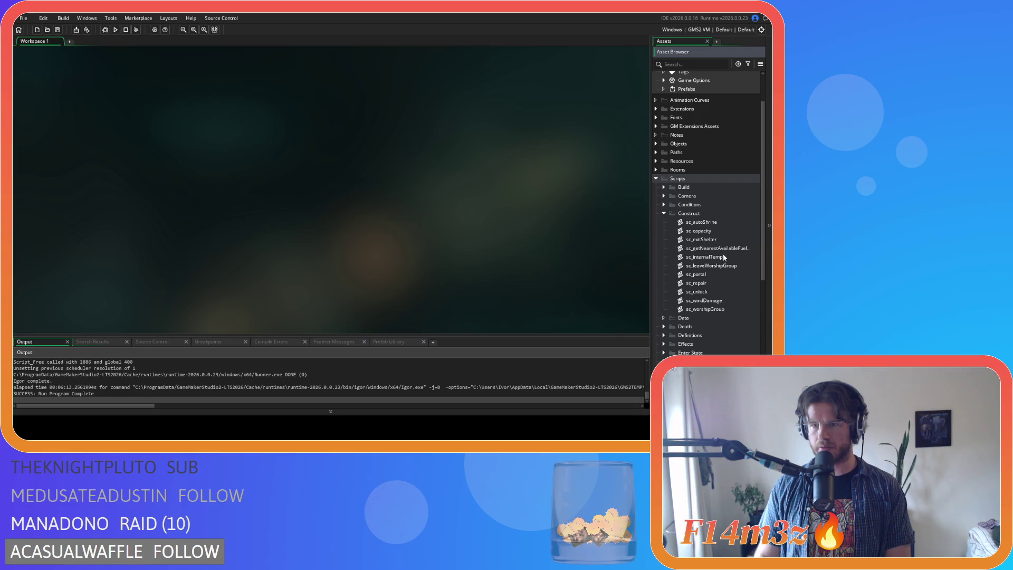
scroll(707, 257, down, 4)
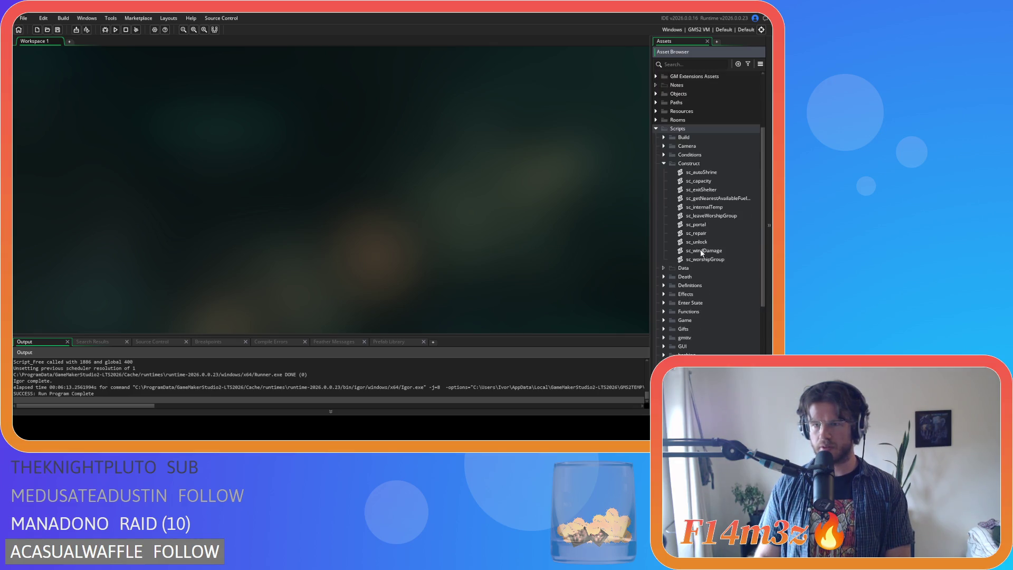
click(663, 272)
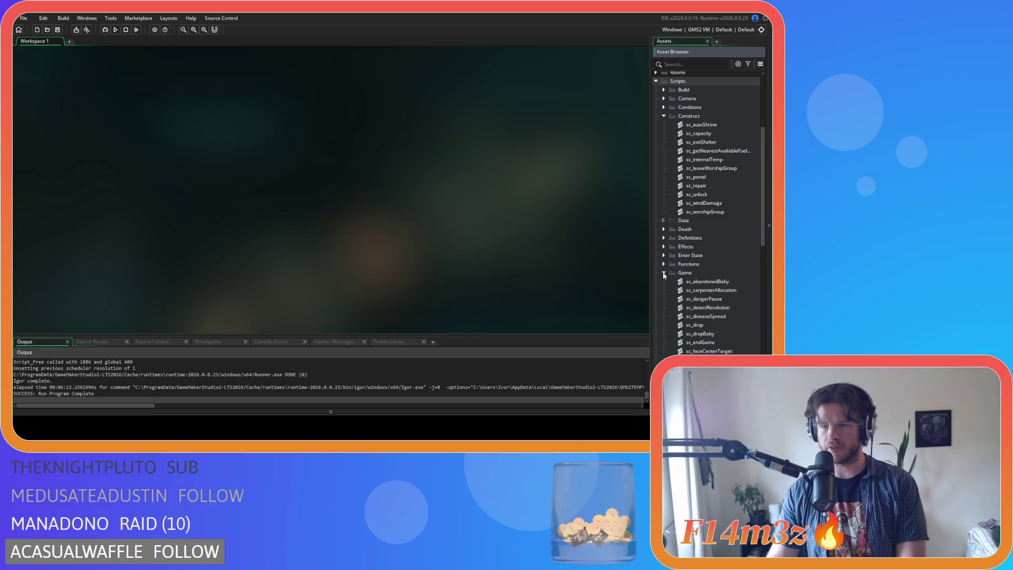
scroll(686, 258, down, 5)
scroll(711, 255, down, 1)
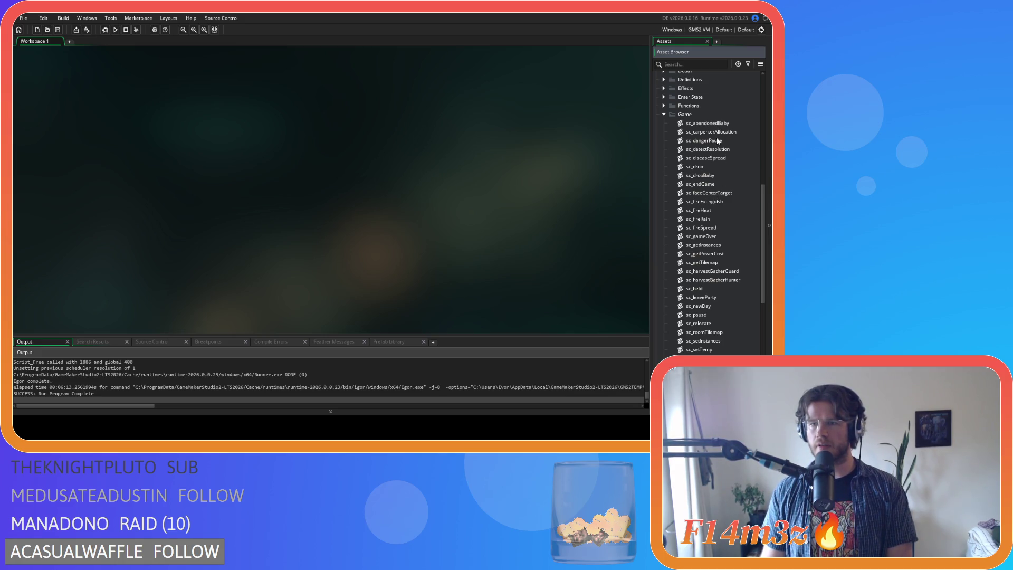
click(666, 115)
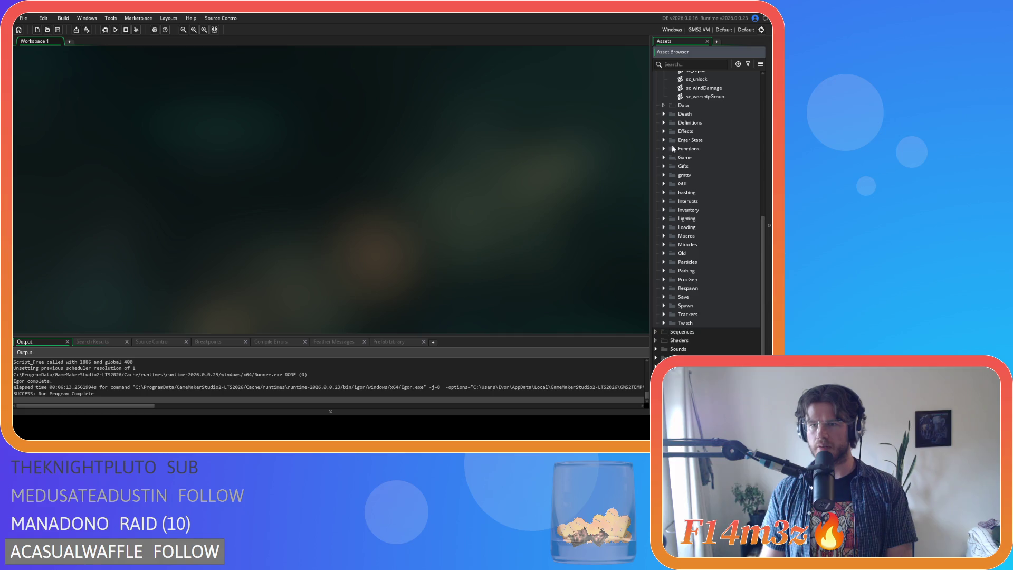
click(664, 271)
scroll(697, 280, down, 2)
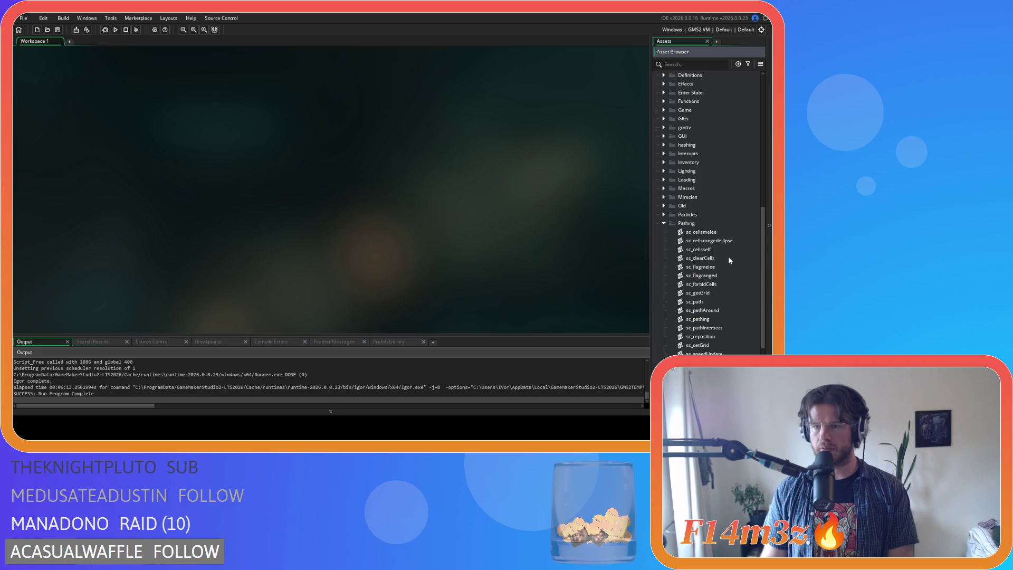
Step: Open sc_clearCells, scroll to its final row-clearing block and select the extra bottom-row lines
double_click(724, 258)
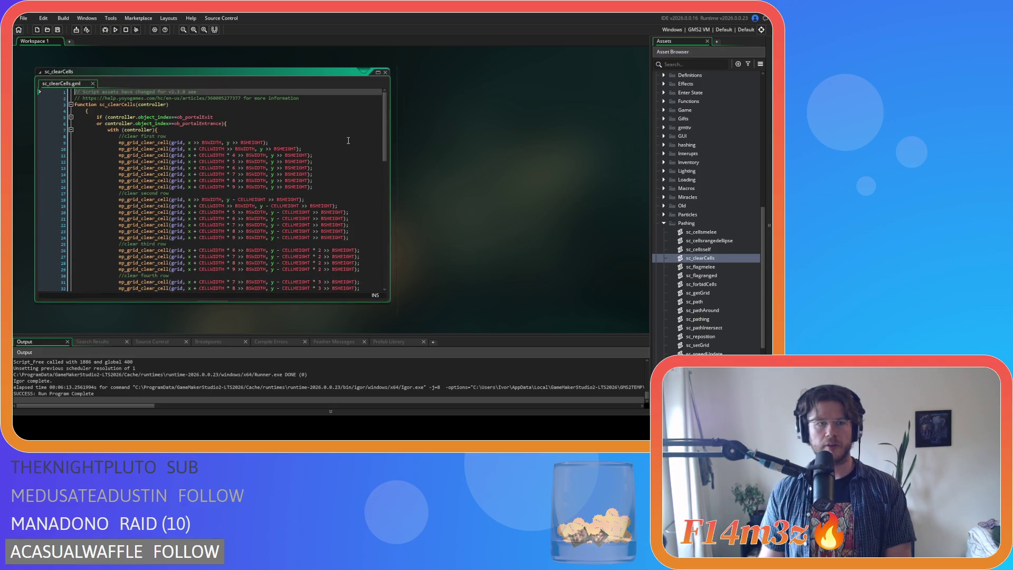
drag(387, 145, 378, 283)
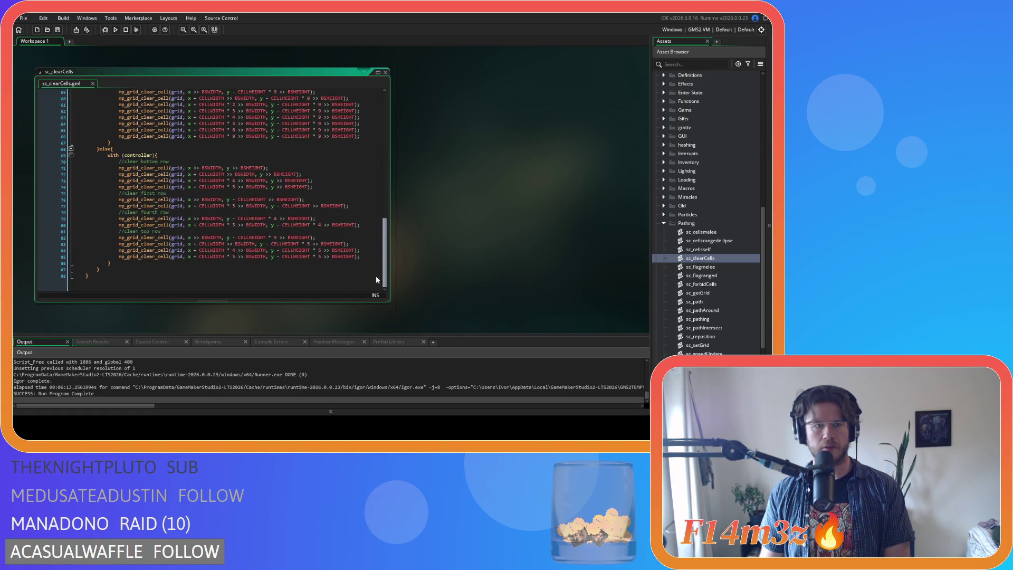
scroll(368, 116, up, 10)
scroll(368, 116, down, 10)
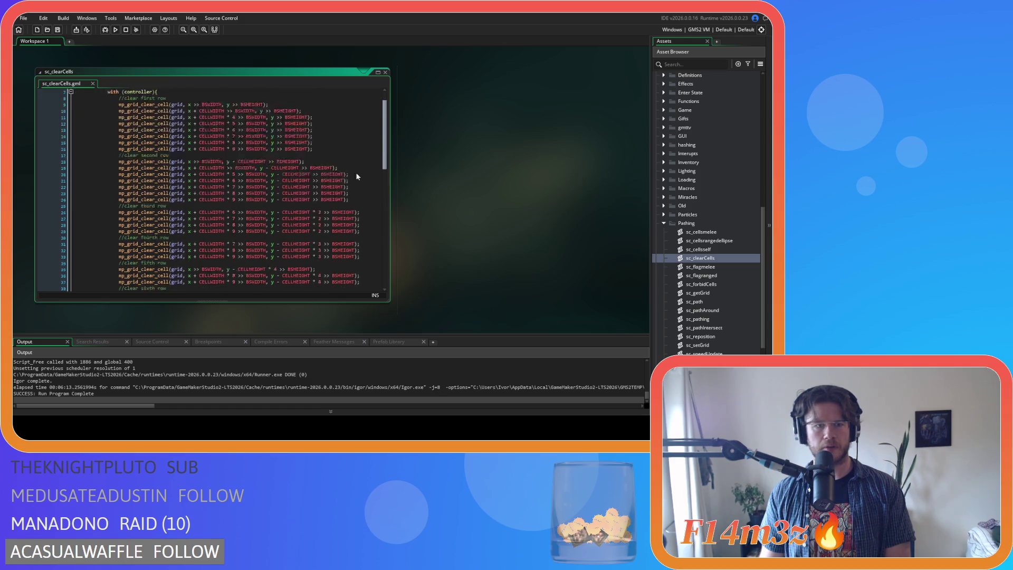
scroll(365, 115, up, 10)
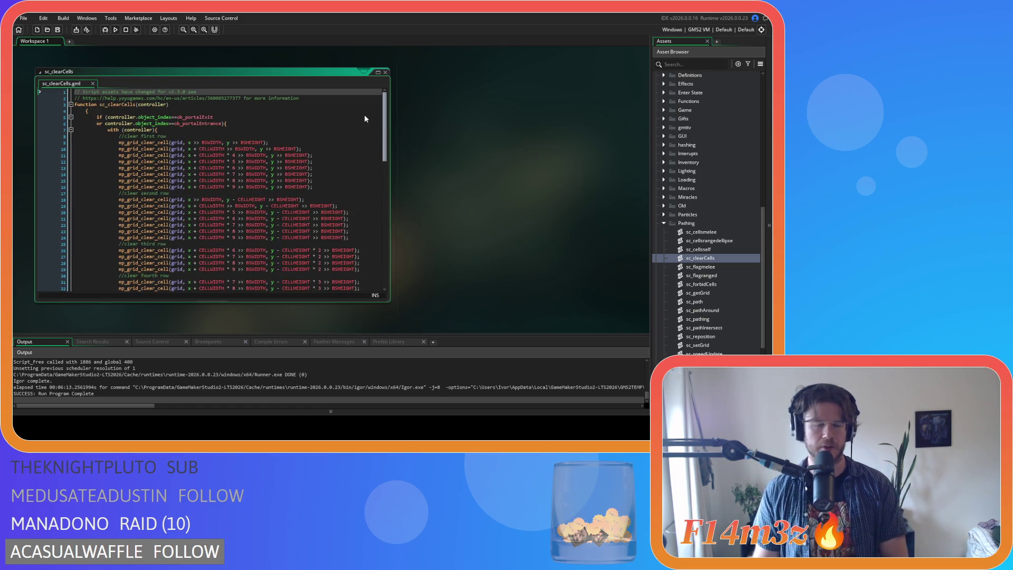
scroll(364, 115, down, 10)
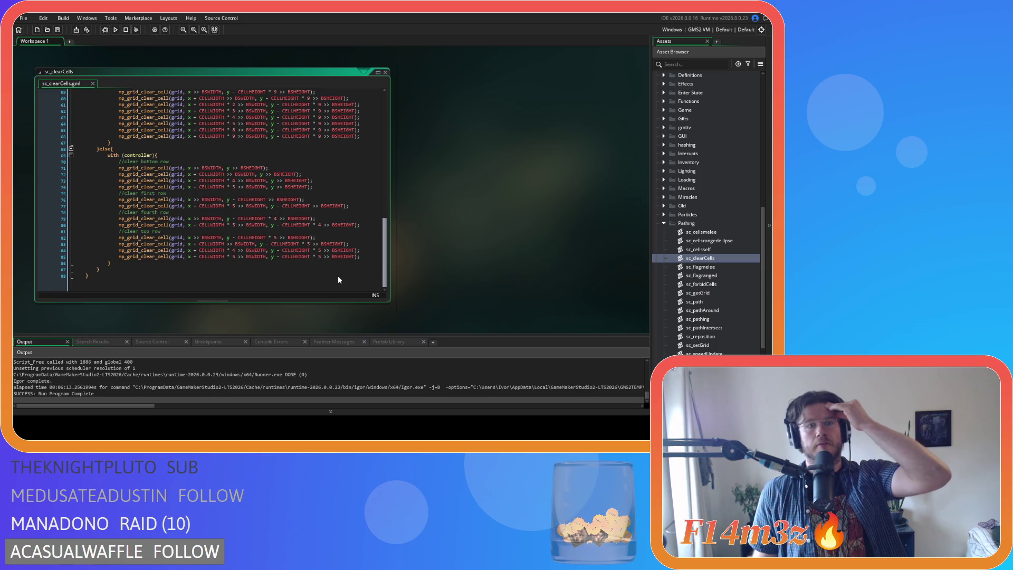
mouse_move(271, 186)
mouse_down()
mouse_move(330, 190)
mouse_move(117, 173)
mouse_up()
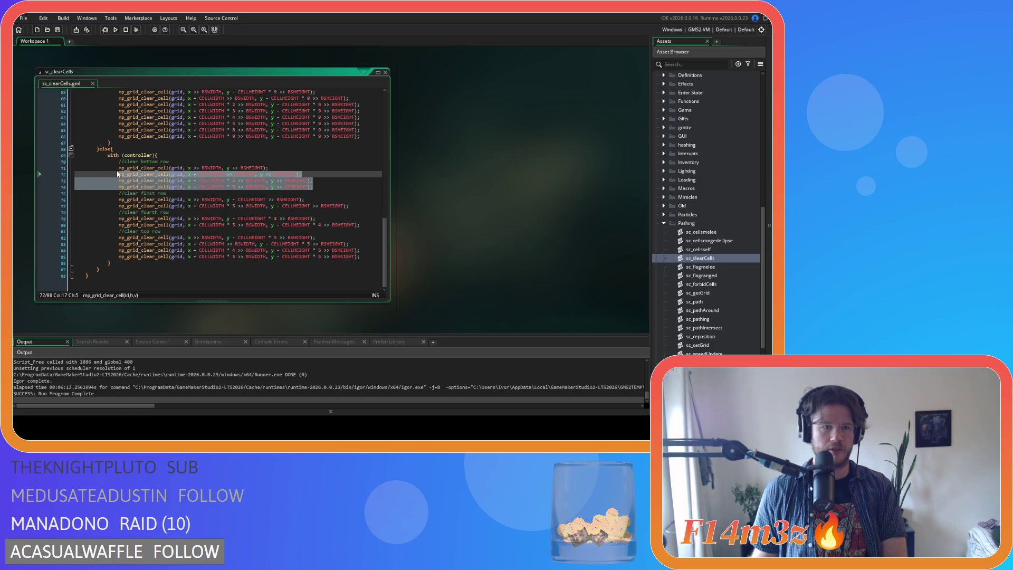
Step: Comment out the extra bottom-row clearing lines 72–74, then examine first-row lines 76–77
key(ctrl+k)
click(298, 166)
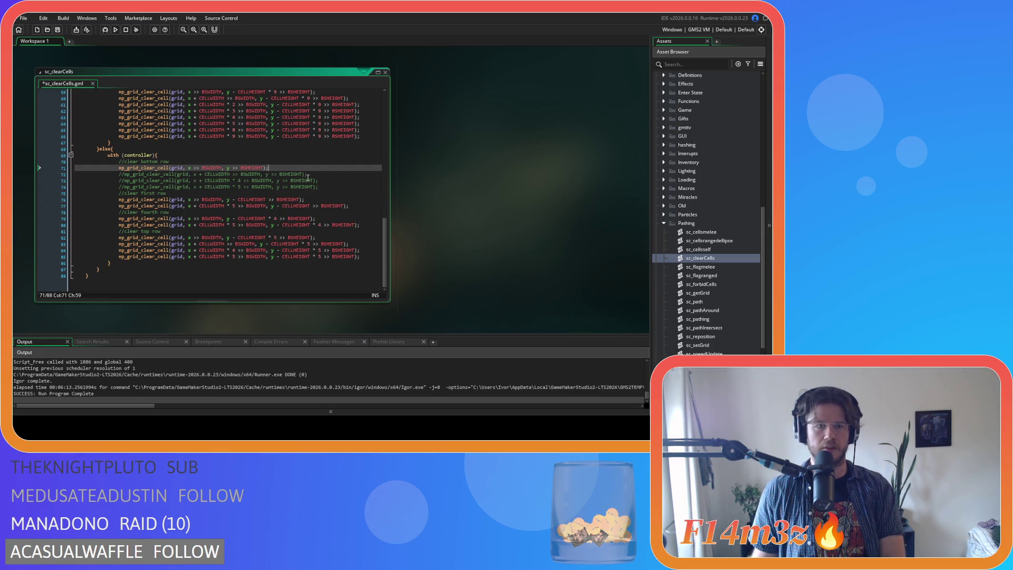
click(319, 200)
click(371, 211)
click(374, 205)
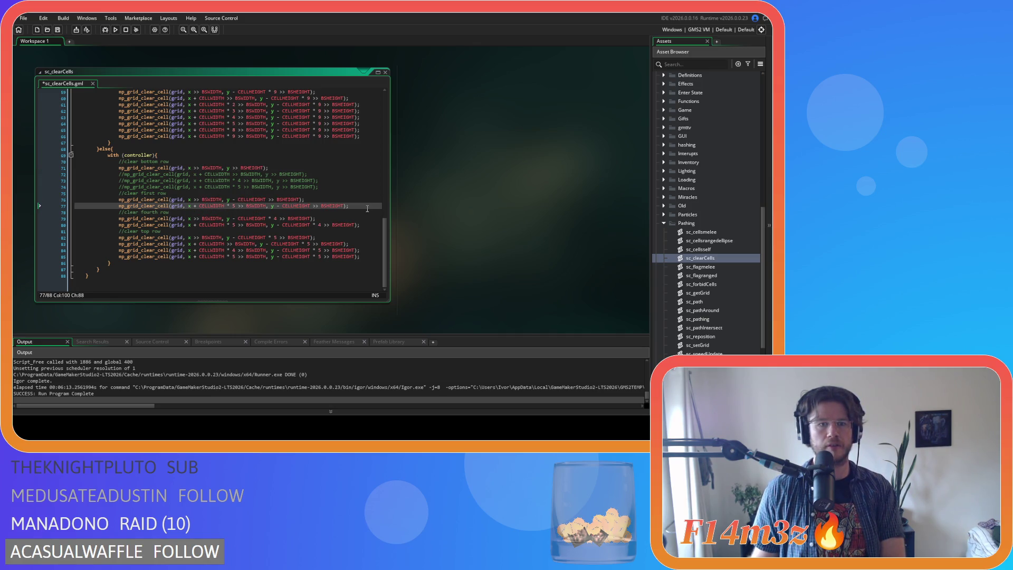
triple_click(344, 202)
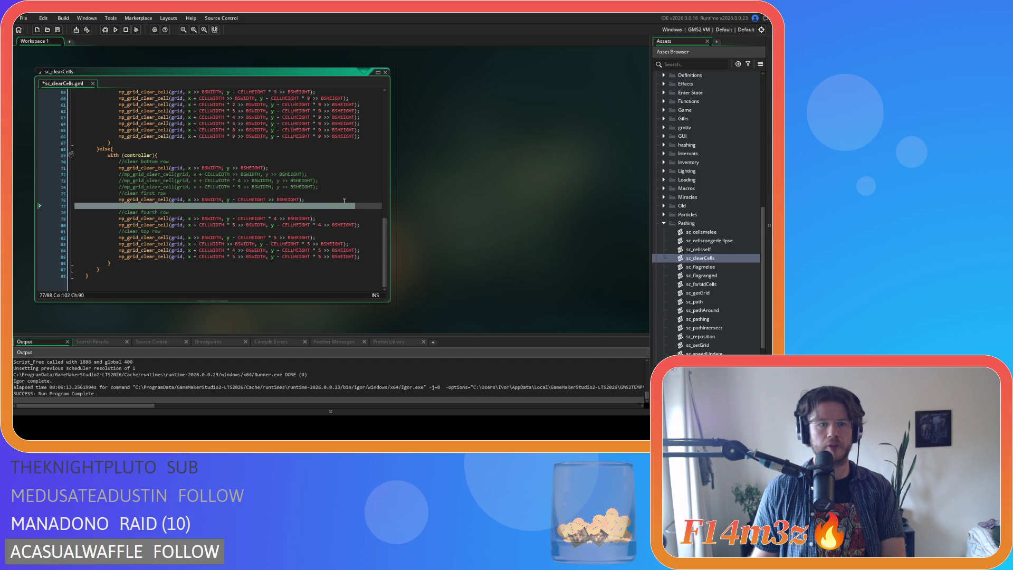
click(311, 199)
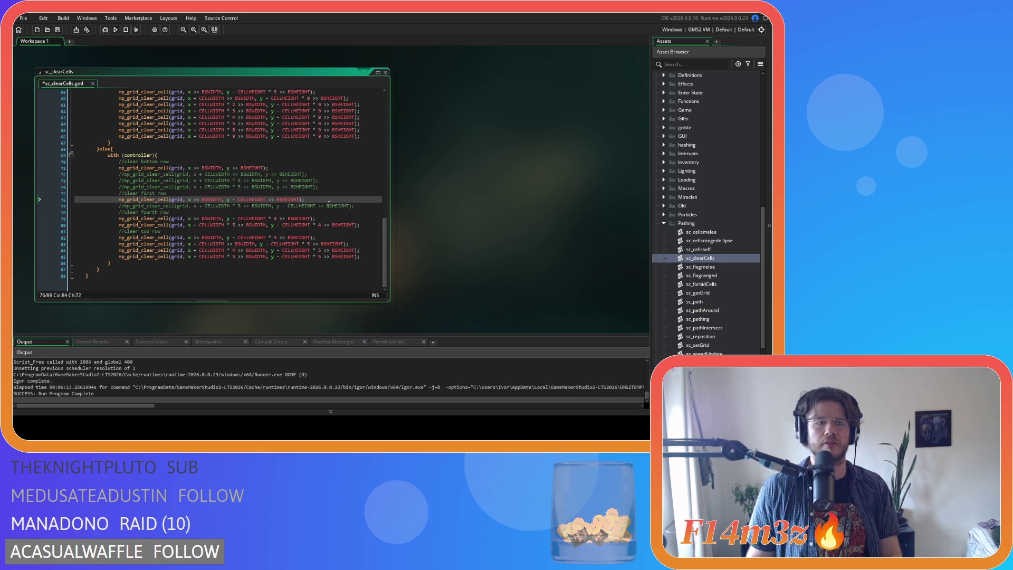
Step: Test toggling comments on first-row lines 76 and 77, leaving both active
key(Down)
key(End)
key(ctrl+shift+k)
key(Up)
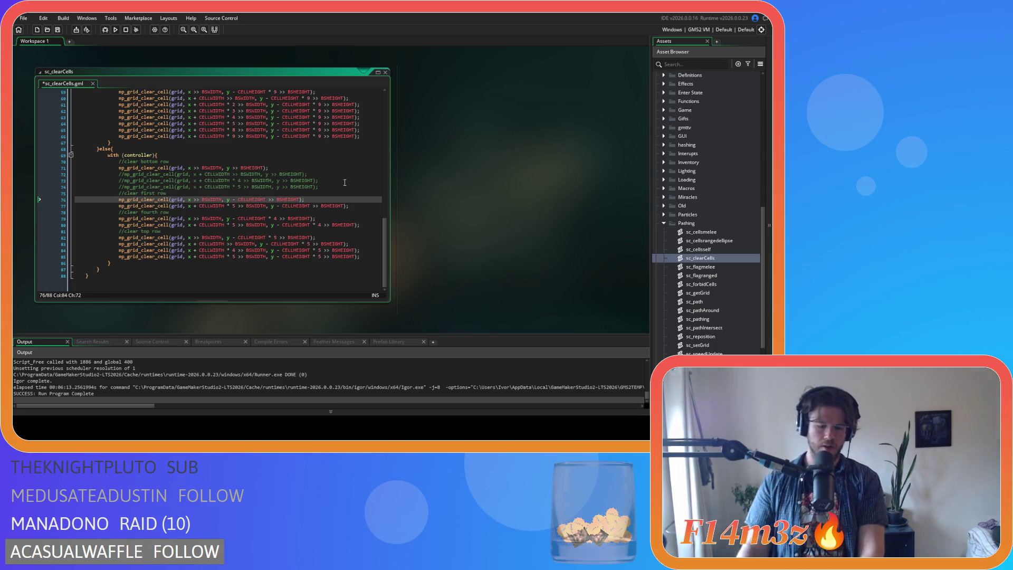
key(Home)
key(shift+End)
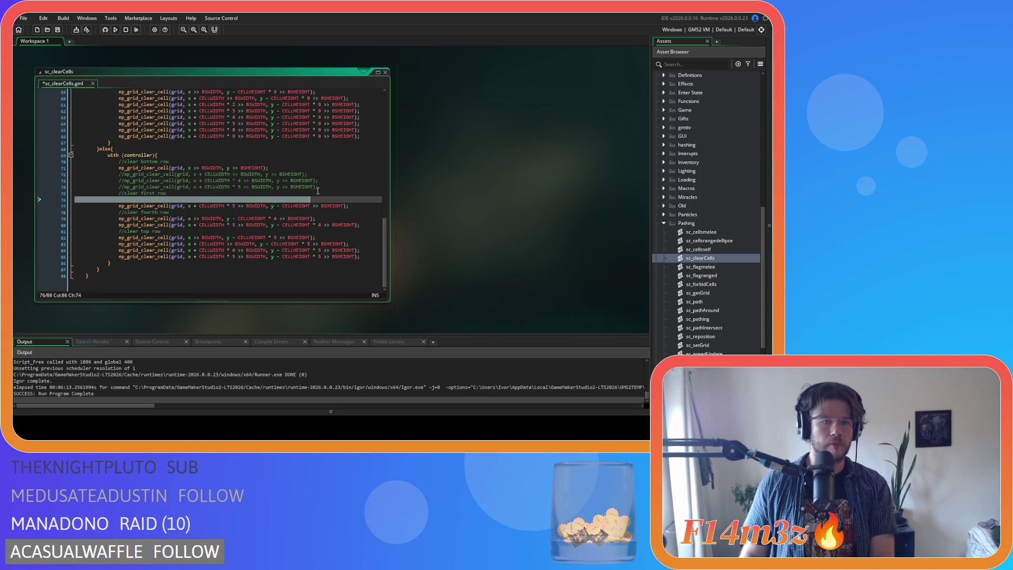
key(ctrl+k)
click(363, 203)
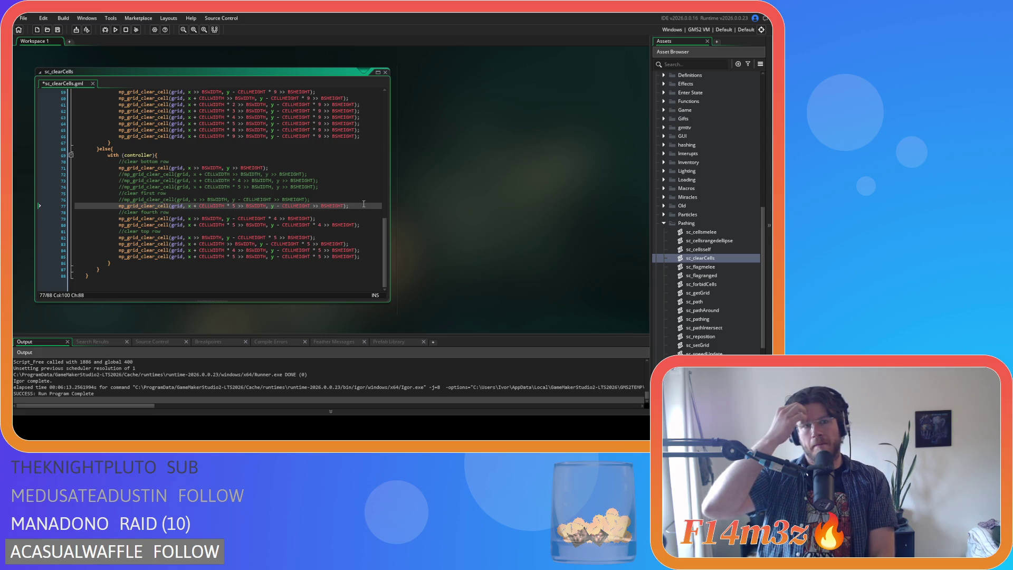
key(Up)
key(ctrl+shift+k)
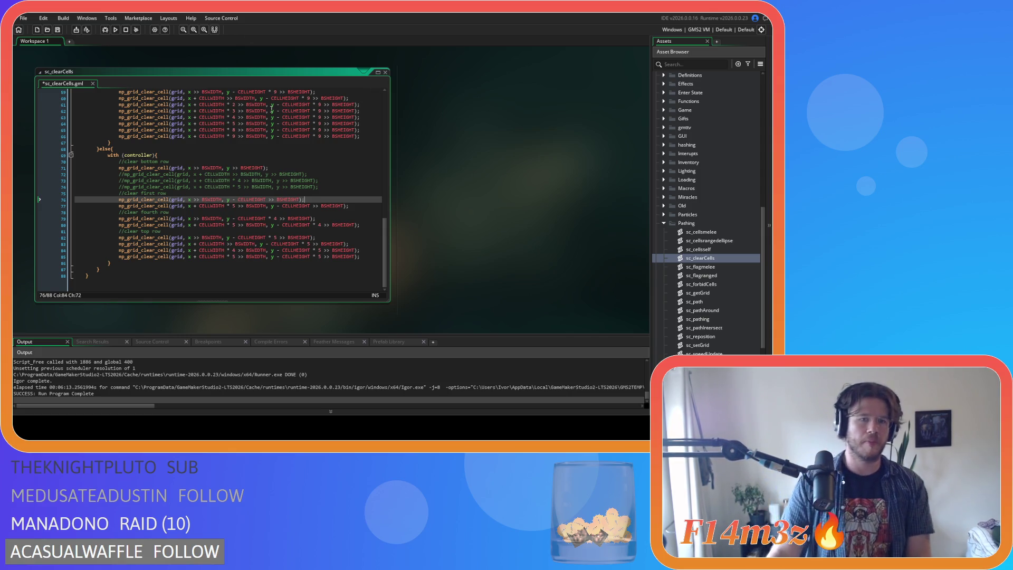
Step: Select the top-row clearing lines 83–85
mouse_move(285, 251)
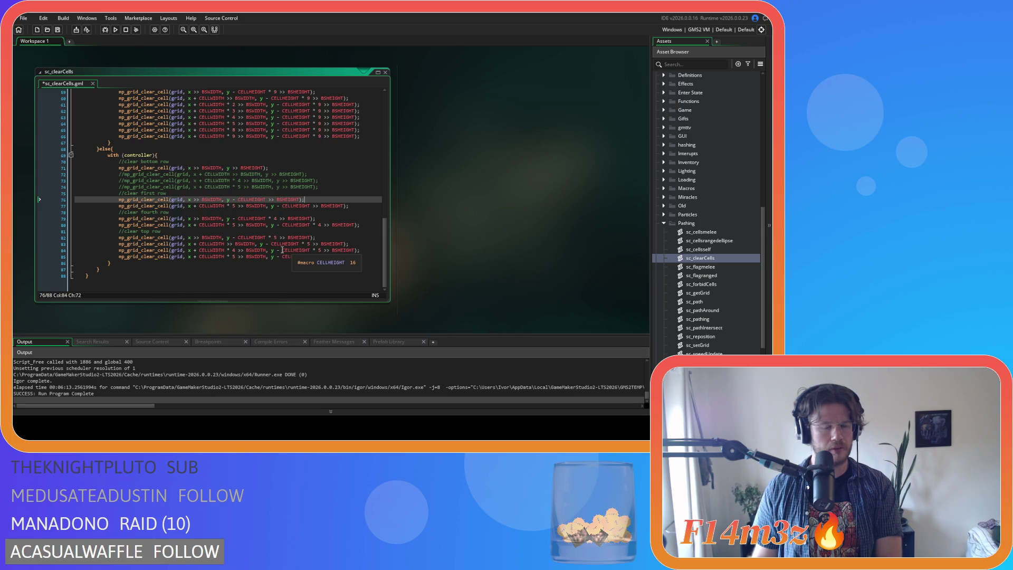
mouse_move(348, 250)
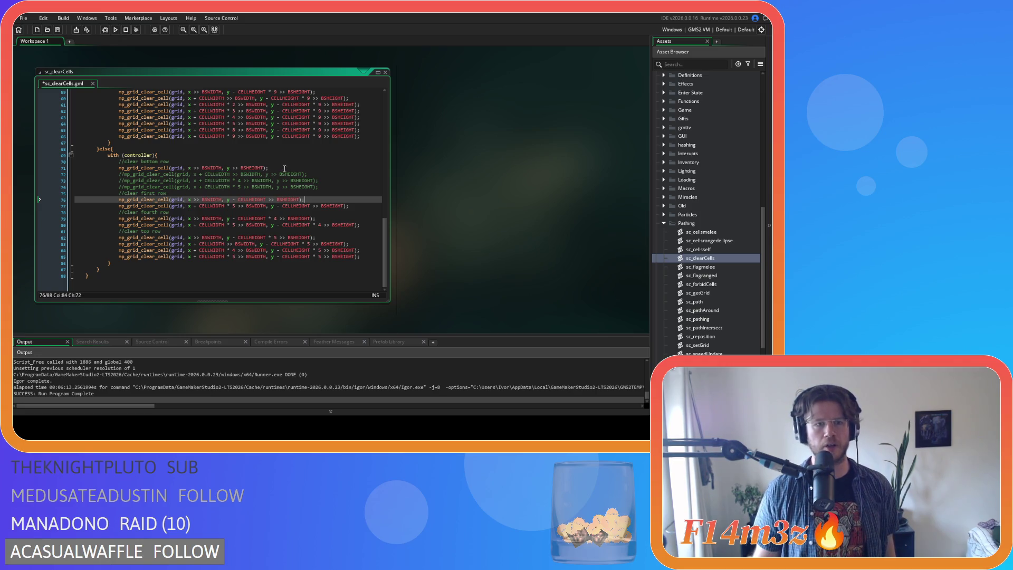
mouse_move(310, 204)
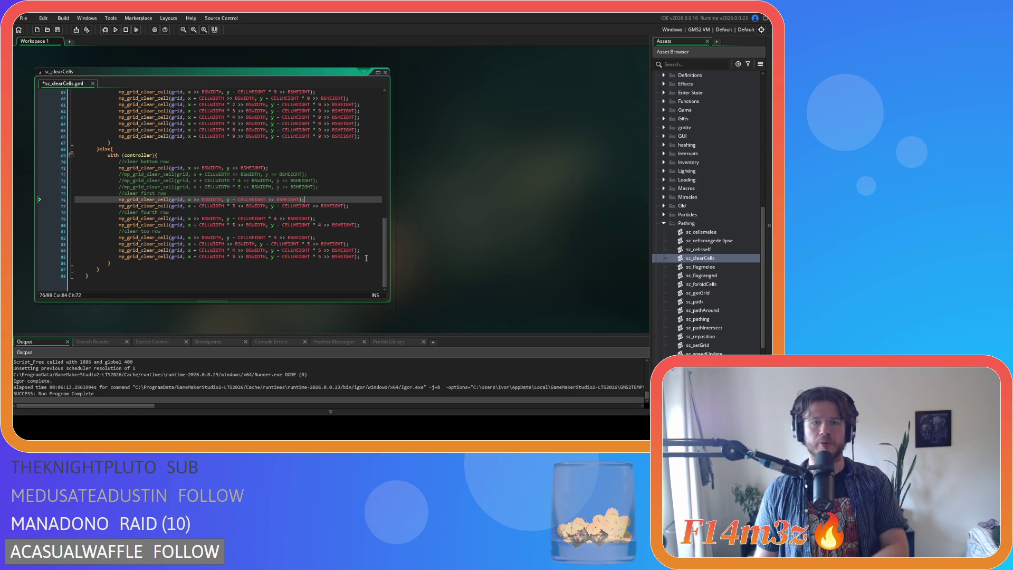
mouse_move(366, 258)
mouse_down()
mouse_move(169, 240)
mouse_move(118, 247)
mouse_up()
Step: Paste the copied code and uncomment bottom-row line 74
mouse_move(118, 247)
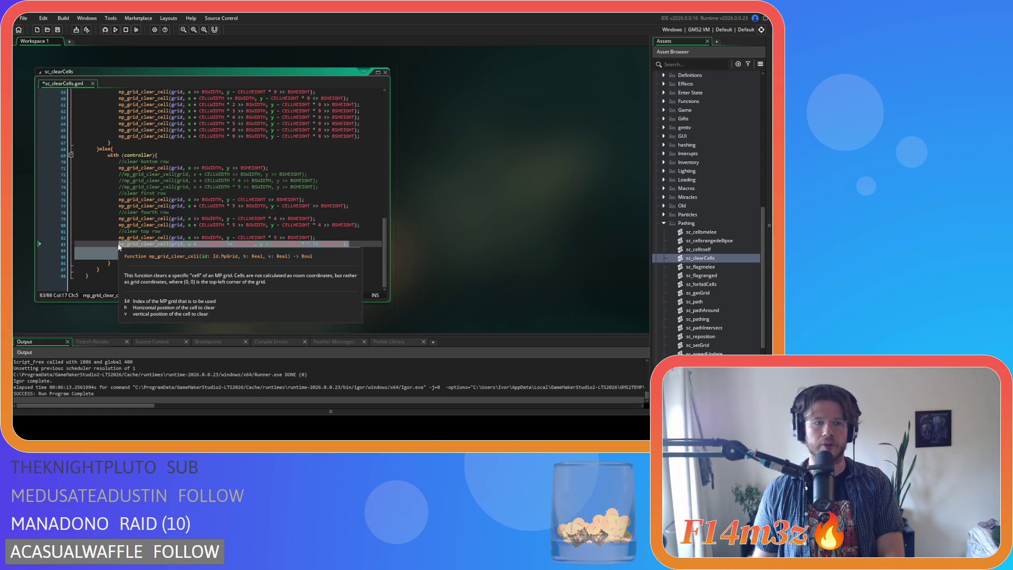
key(ctrl+v)
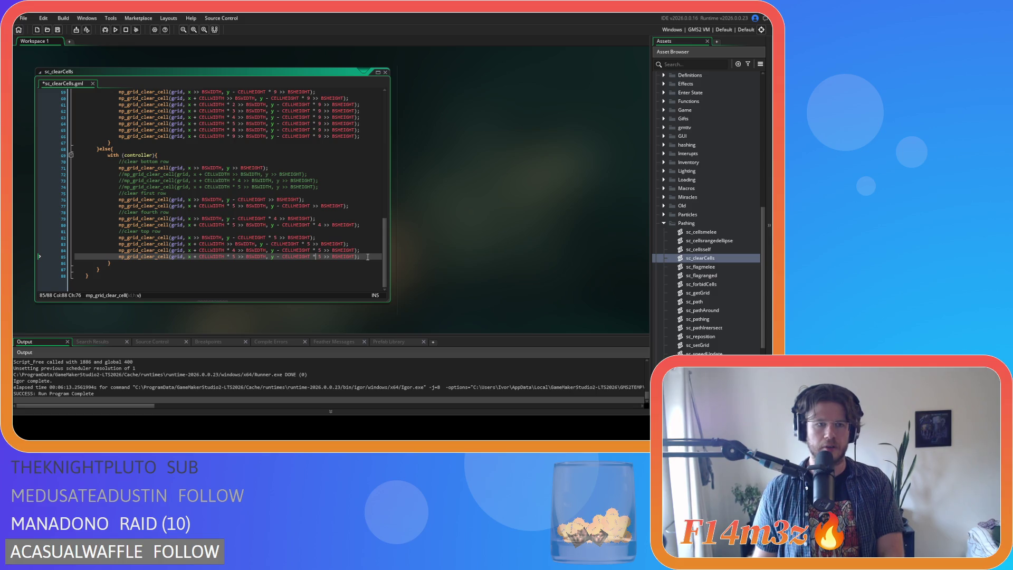
click(293, 168)
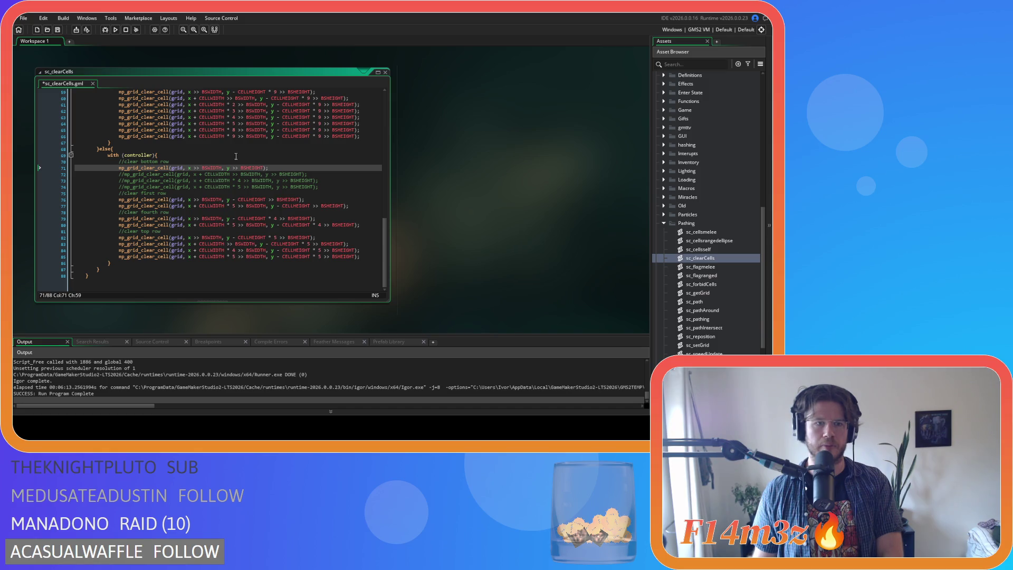
click(342, 187)
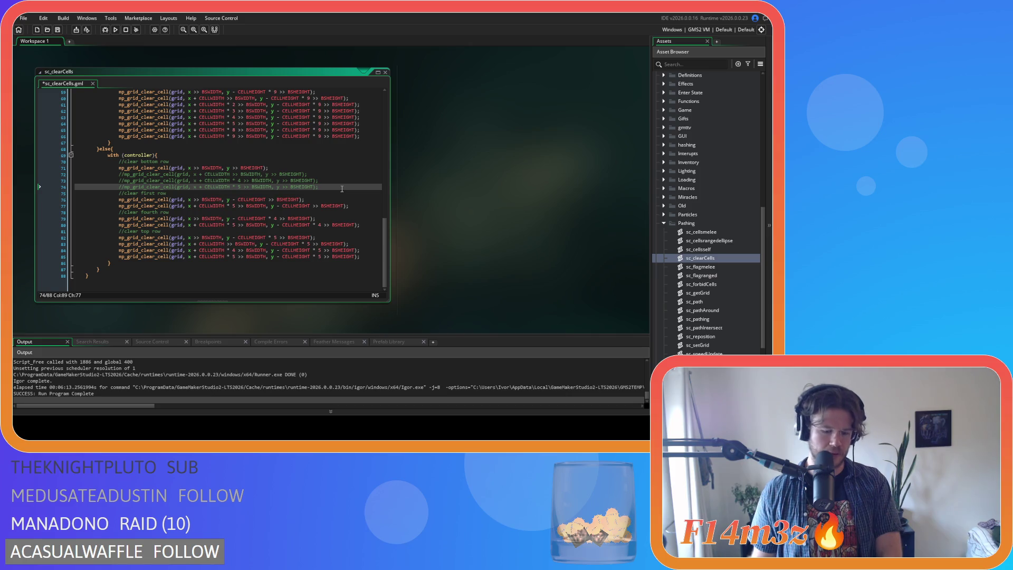
key(ctrl+shift+k)
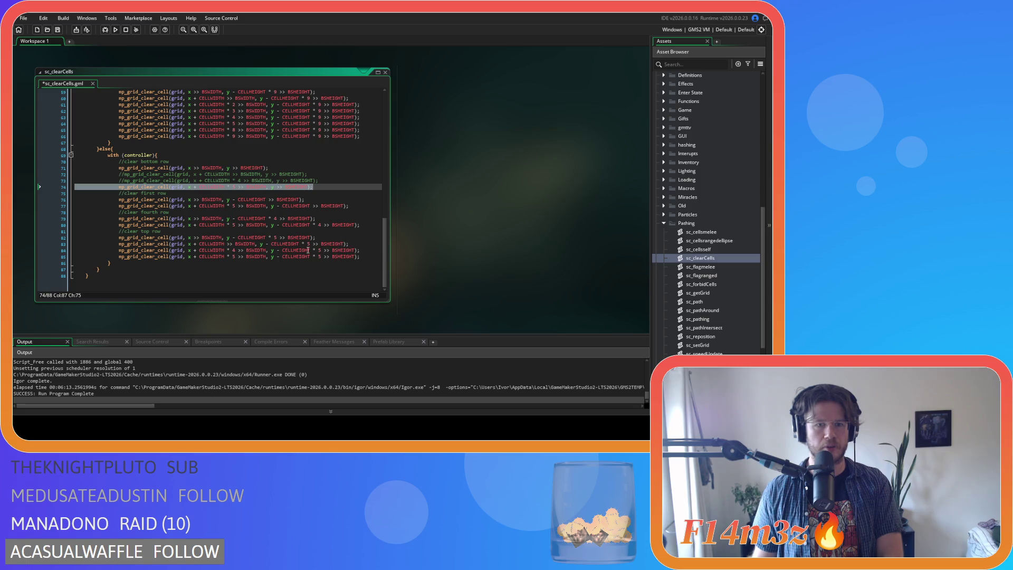
Step: Comment out the top row's middle clearing calls on lines 83 and 84
click(336, 237)
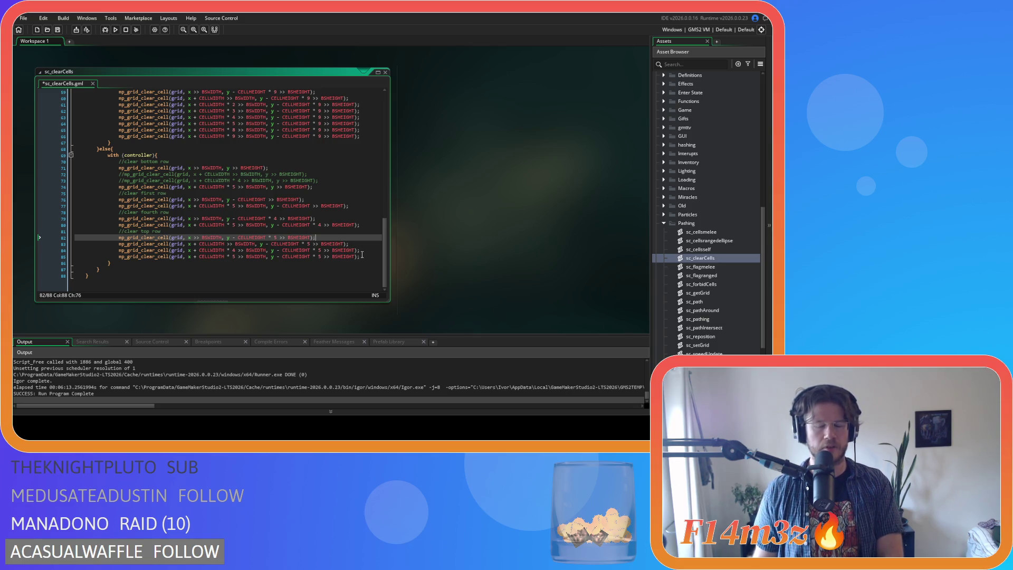
key(Down)
key(shift+Down)
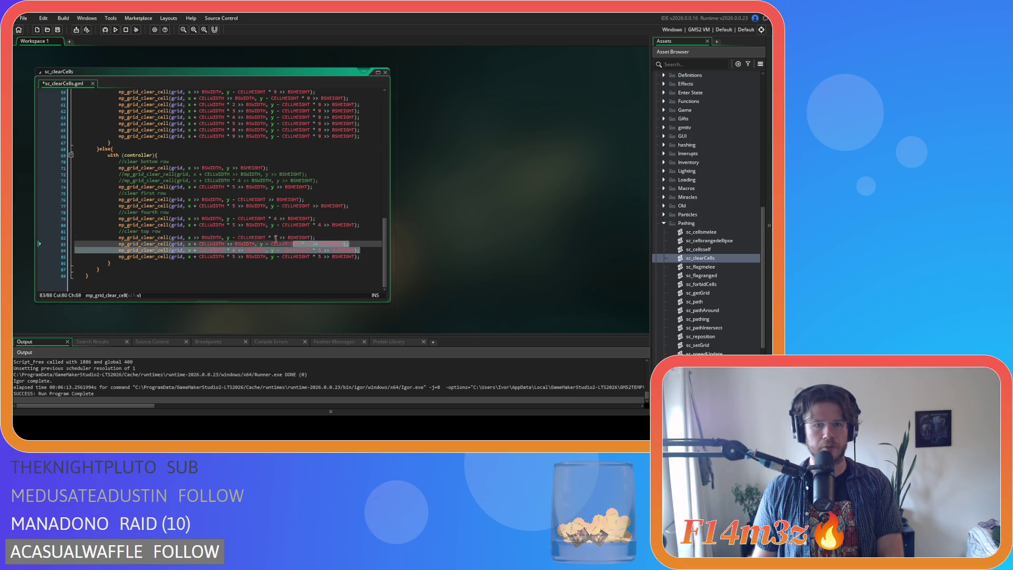
key(ctrl+k)
click(363, 265)
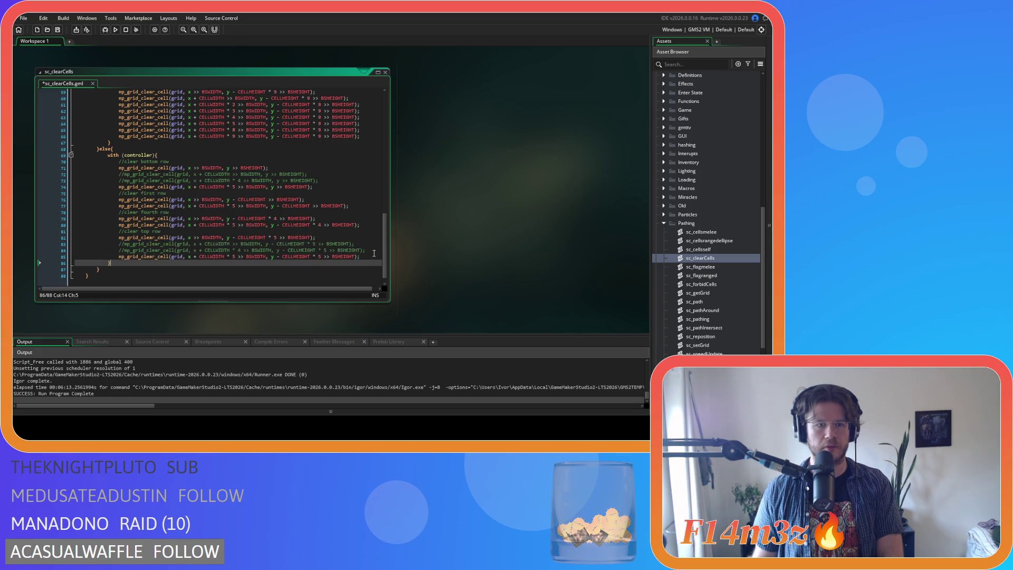
Step: Comment out both first-row and both fourth-row clearing calls, then save sc_clearCells
click(353, 218)
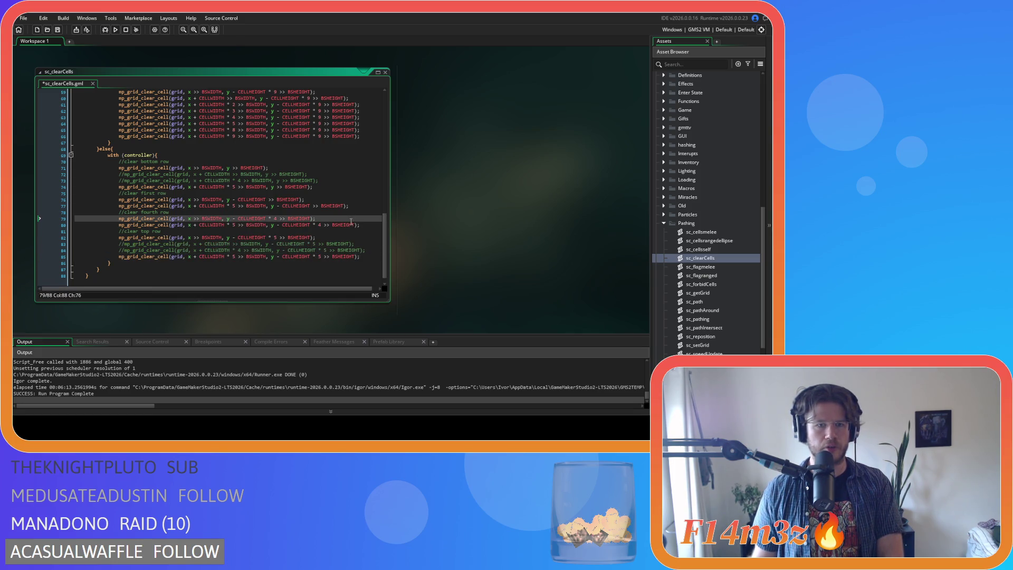
drag(367, 224, 150, 218)
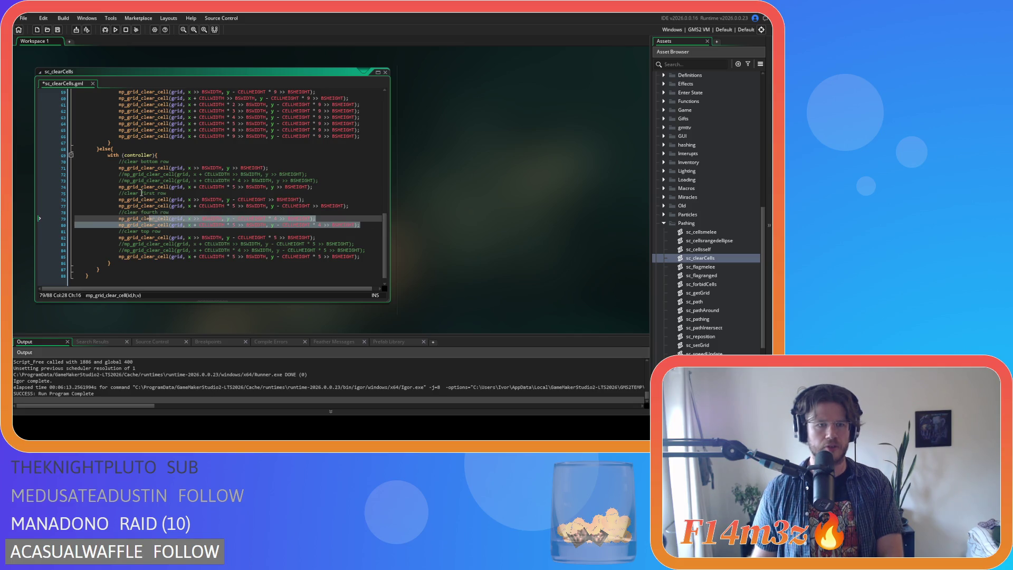
click(358, 201)
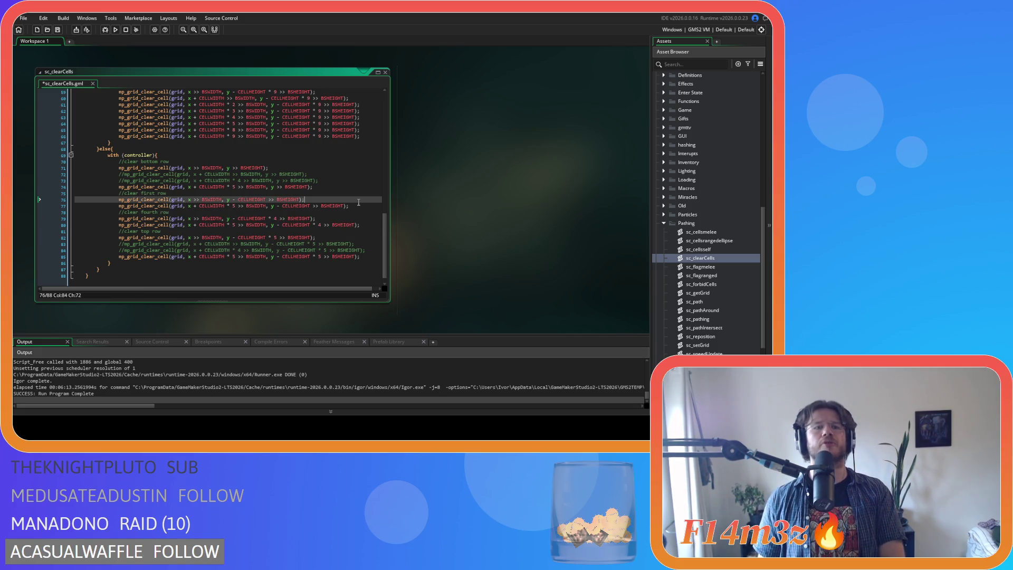
shift+click(357, 206)
key(ctrl+k)
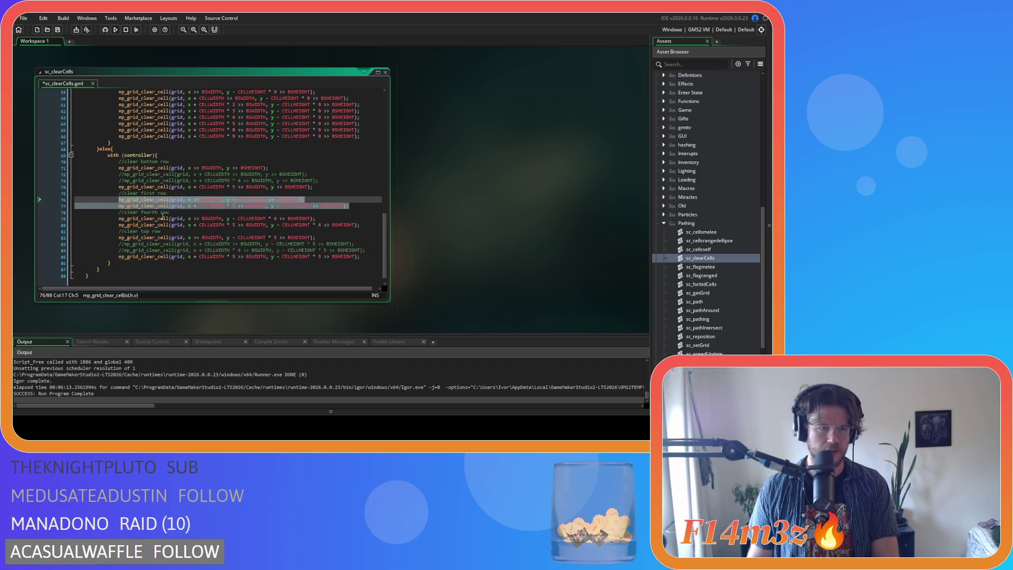
key(ctrl+z)
key(ctrl+k)
click(366, 225)
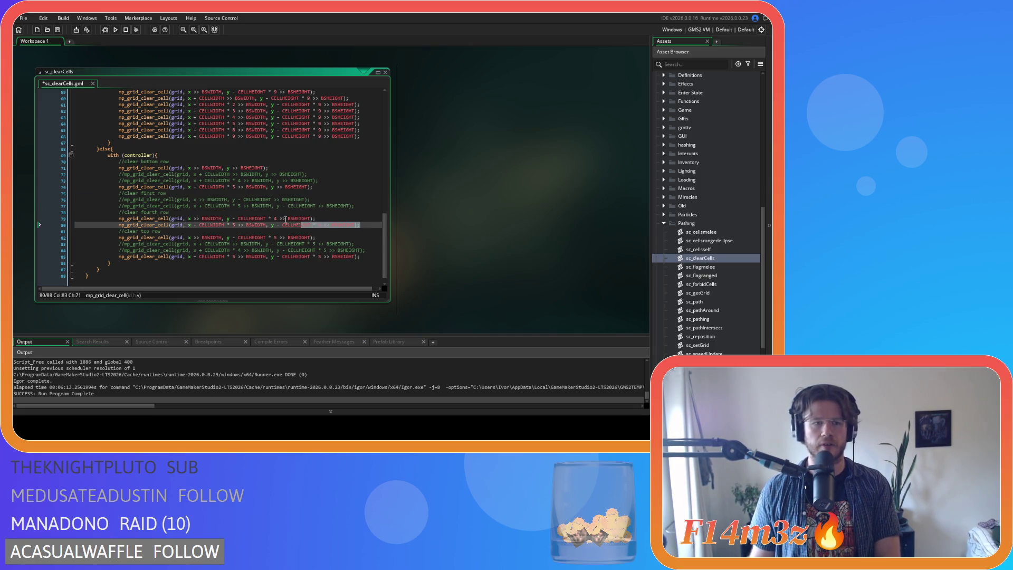
key(shift+Up)
key(ctrl+k)
click(284, 244)
key(ctrl+s)
Step: Re-enable the commented bottom-row clearing call on line 72
click(333, 183)
click(334, 188)
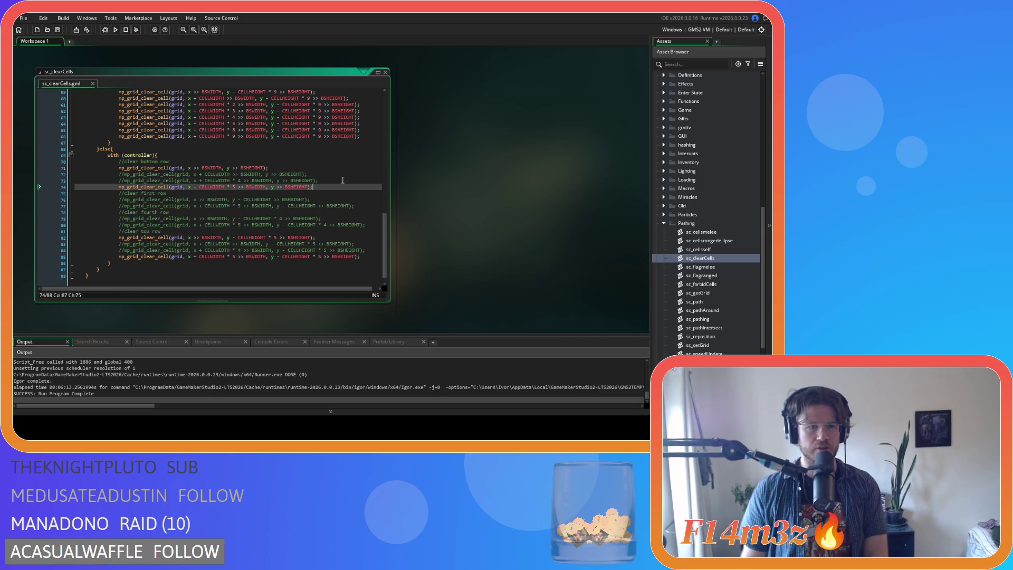
click(344, 180)
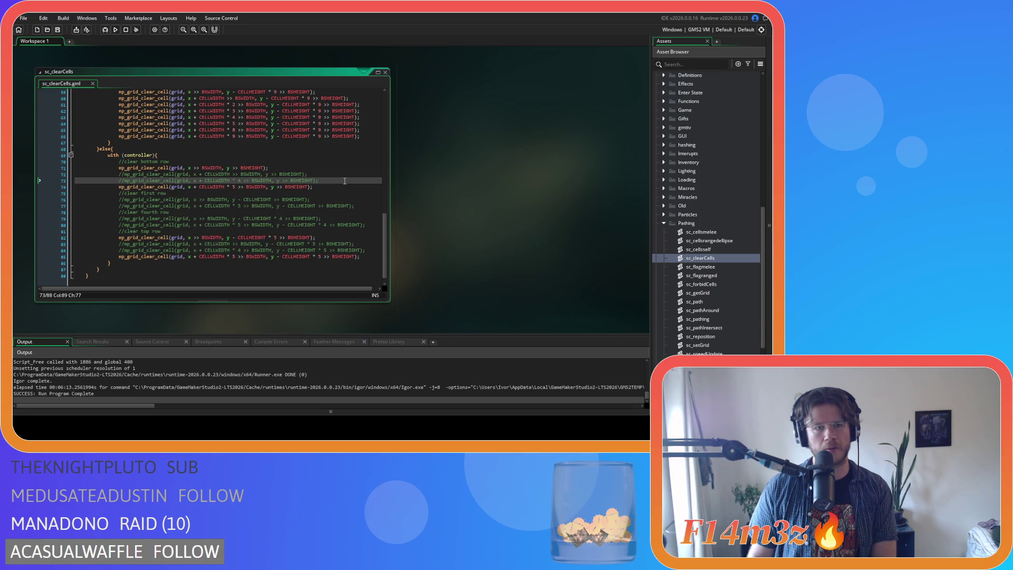
click(340, 175)
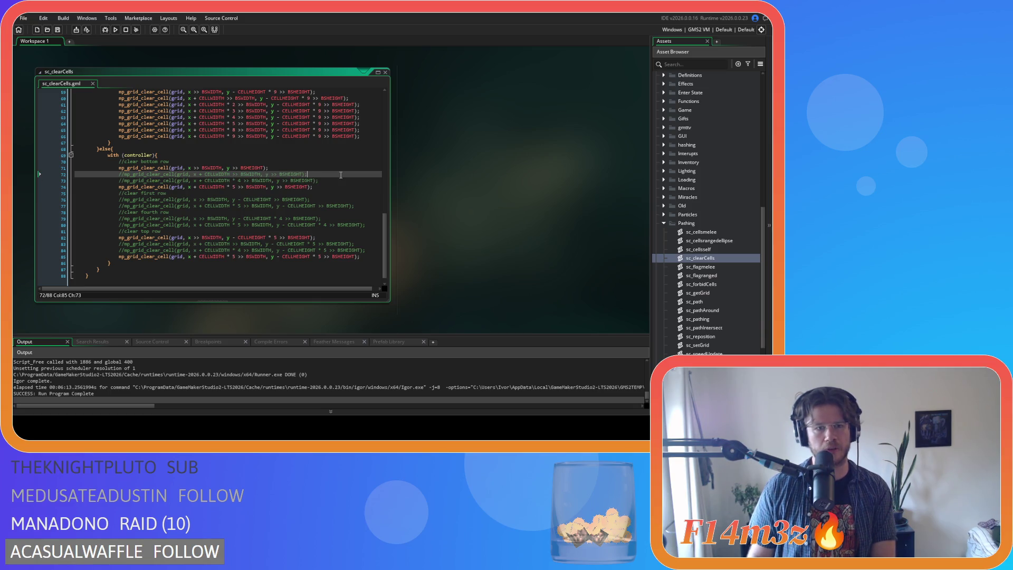
key(ctrl+shift+k)
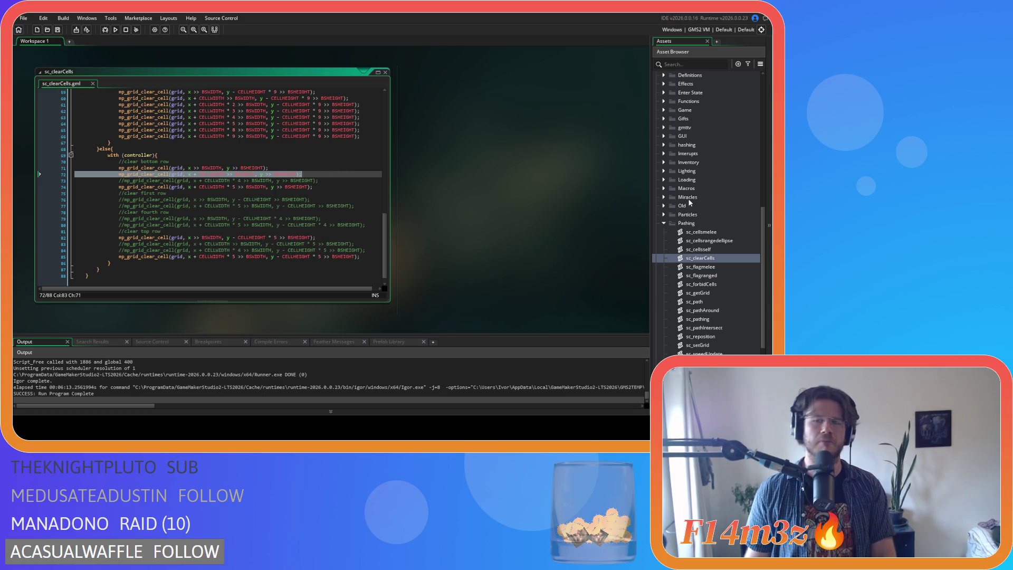
Step: Collapse the Construct scripts and open ob_human from Objects > Animal > Human
click(671, 200)
scroll(672, 222, up, 10)
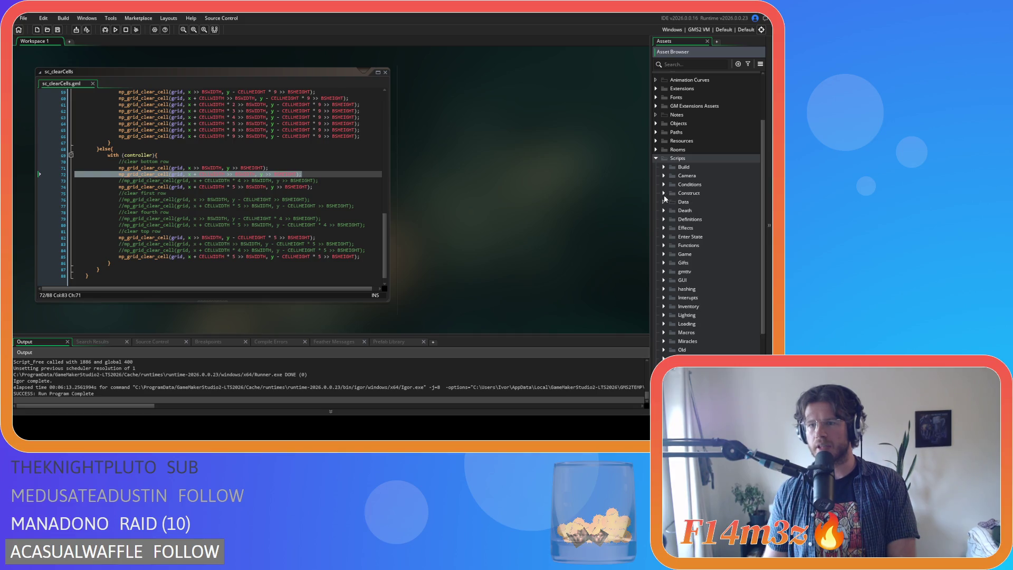
click(664, 194)
scroll(666, 200, up, 3)
click(657, 191)
click(664, 200)
click(672, 209)
click(688, 218)
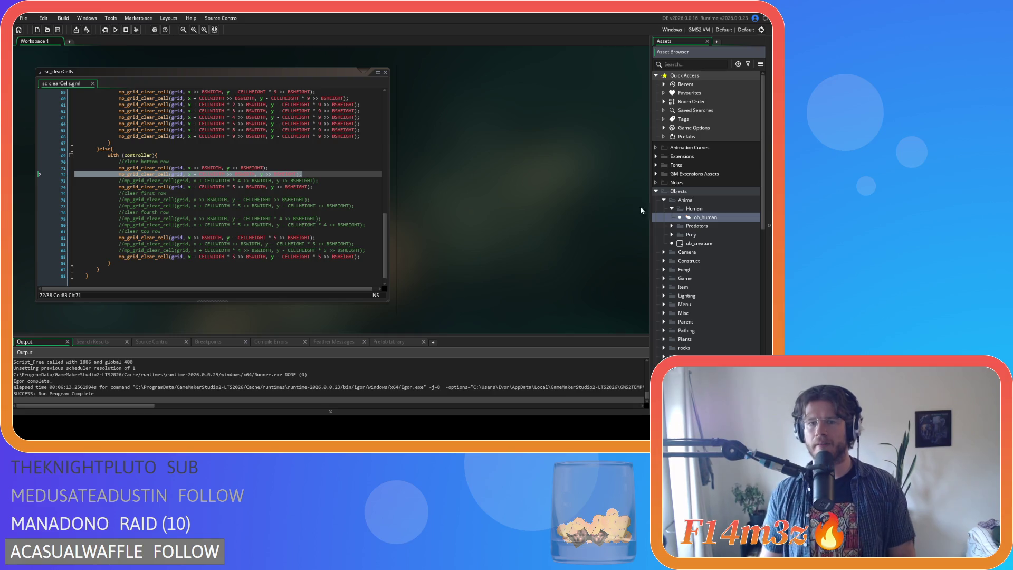
Step: Find state_construct, uncomment sc_clearCells(id), and rebuild the game with F5
key(ctrl+f)
text(s)
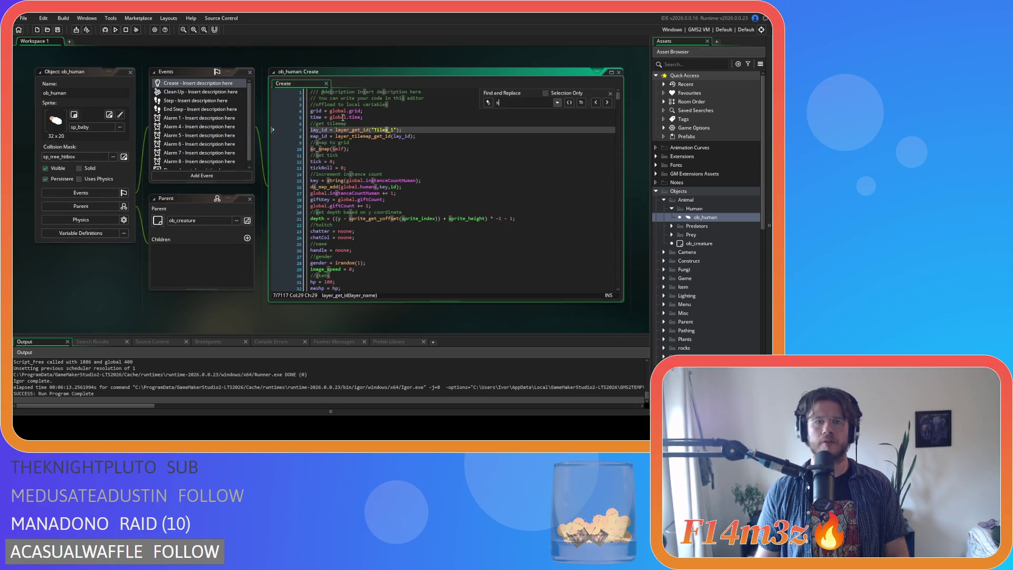
text(tate_construct)
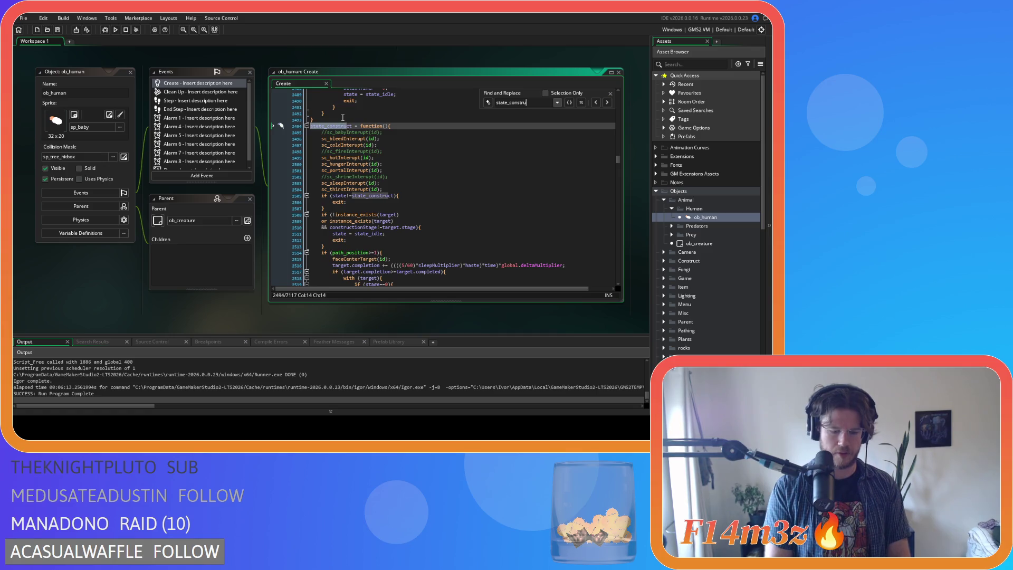
key(Return)
scroll(378, 179, down, 10)
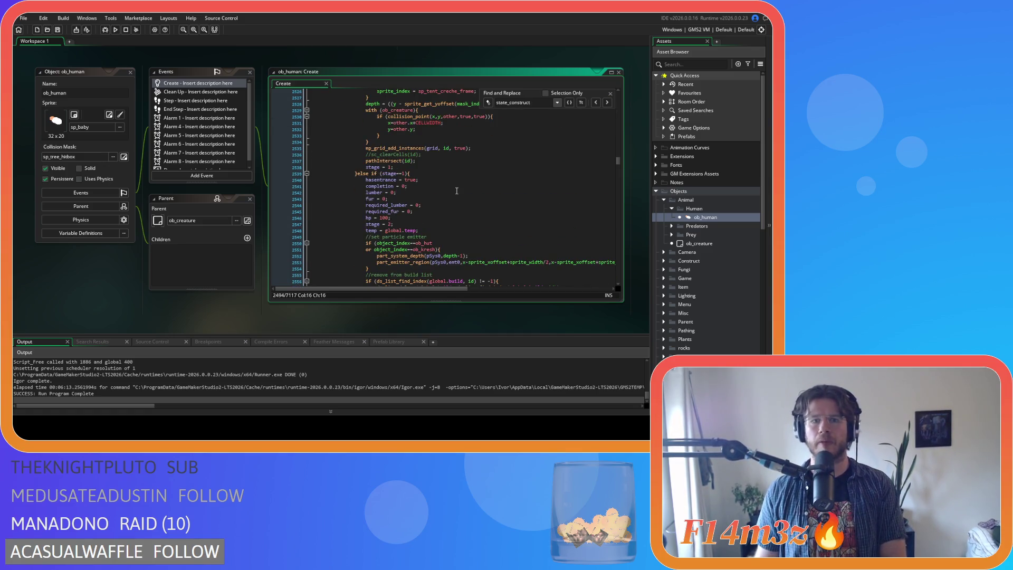
click(428, 154)
key(ctrl+shift+k)
key(F5)
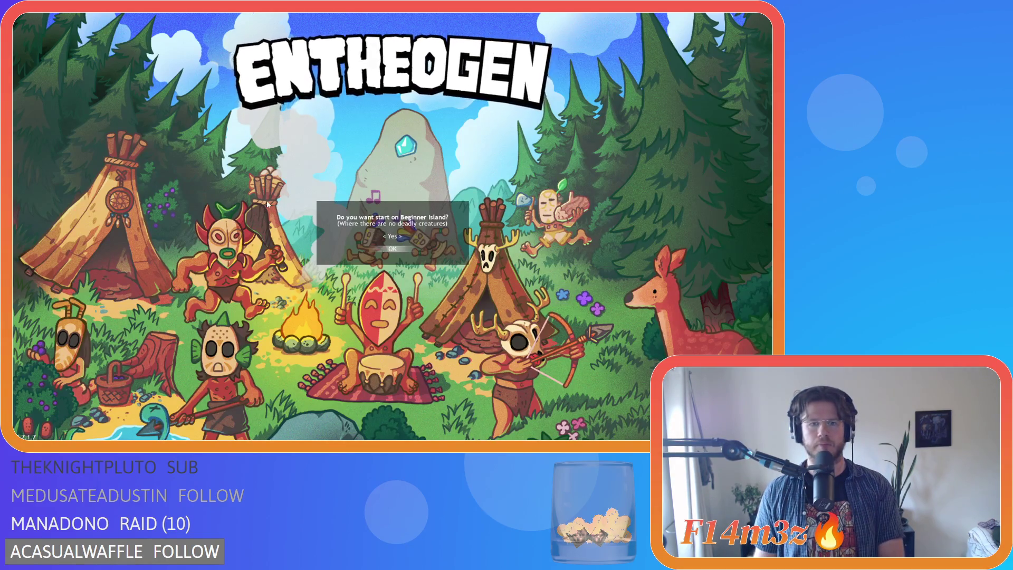
Step: Accept the Beginner Island start, then dismiss the F1 controls help once the world loads
key(Return)
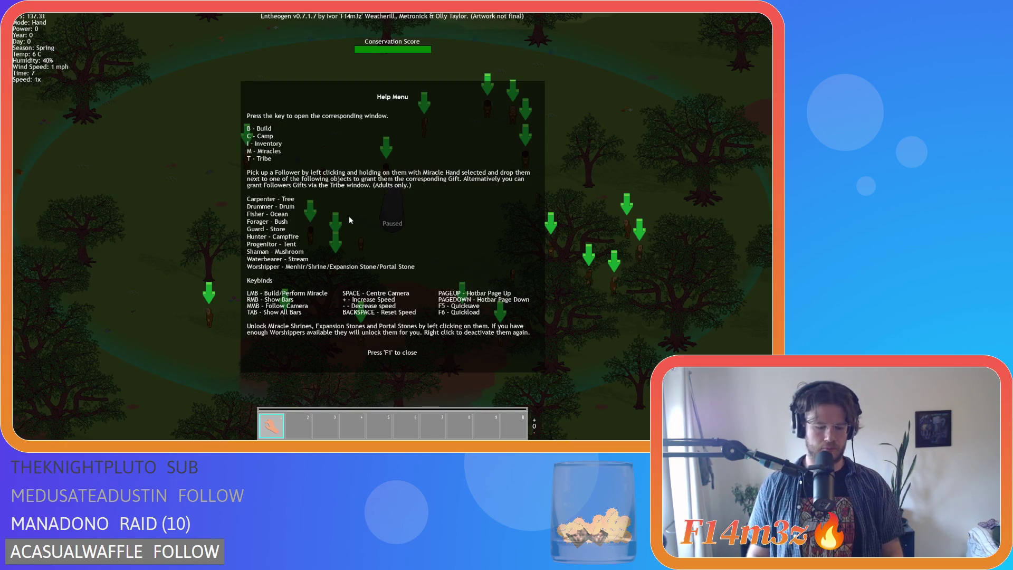
key(F1)
Step: Build a Store on the map near the camp
key(b)
click(116, 129)
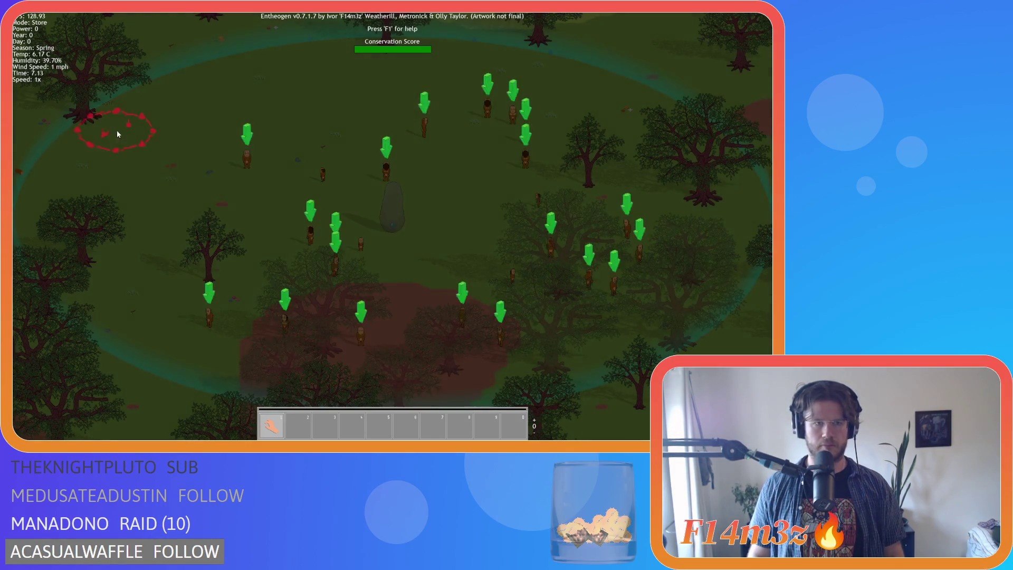
scroll(229, 159, down, 5)
scroll(350, 262, up, 5)
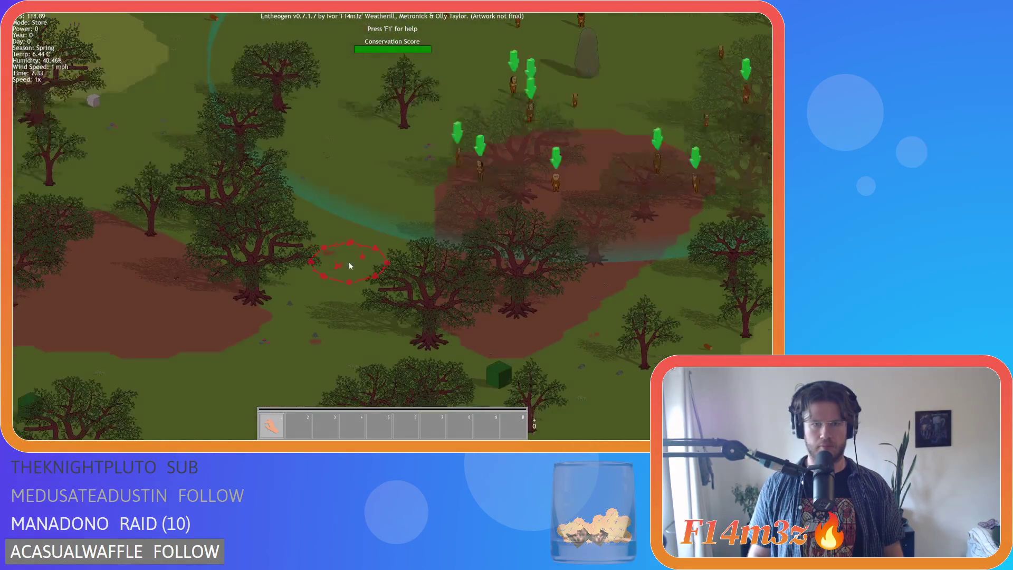
click(352, 220)
Step: Place several sleeping Tents around the camp
key(b)
click(273, 135)
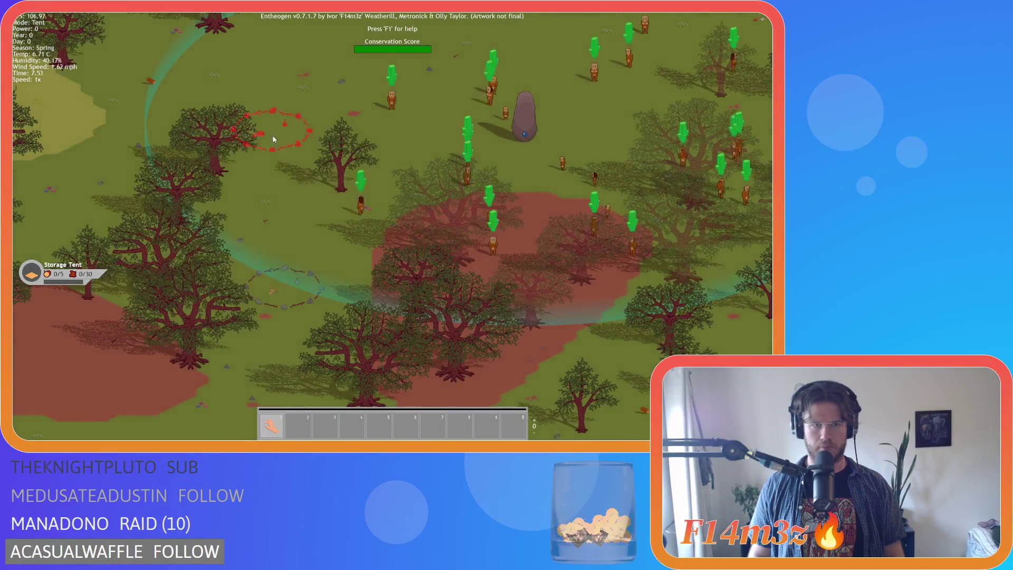
click(270, 97)
key(b)
click(275, 122)
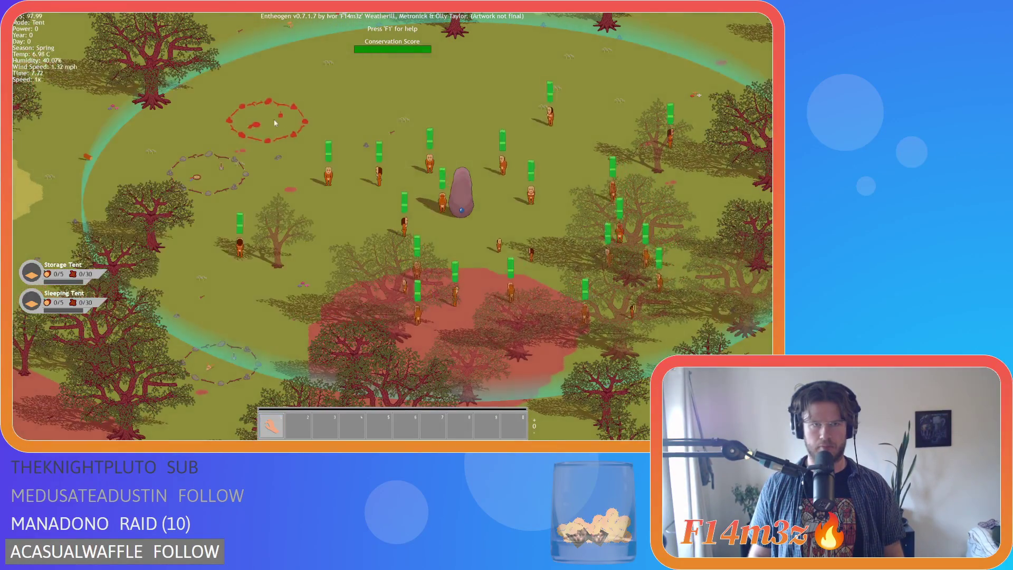
click(275, 121)
key(b)
click(316, 122)
click(450, 124)
key(b)
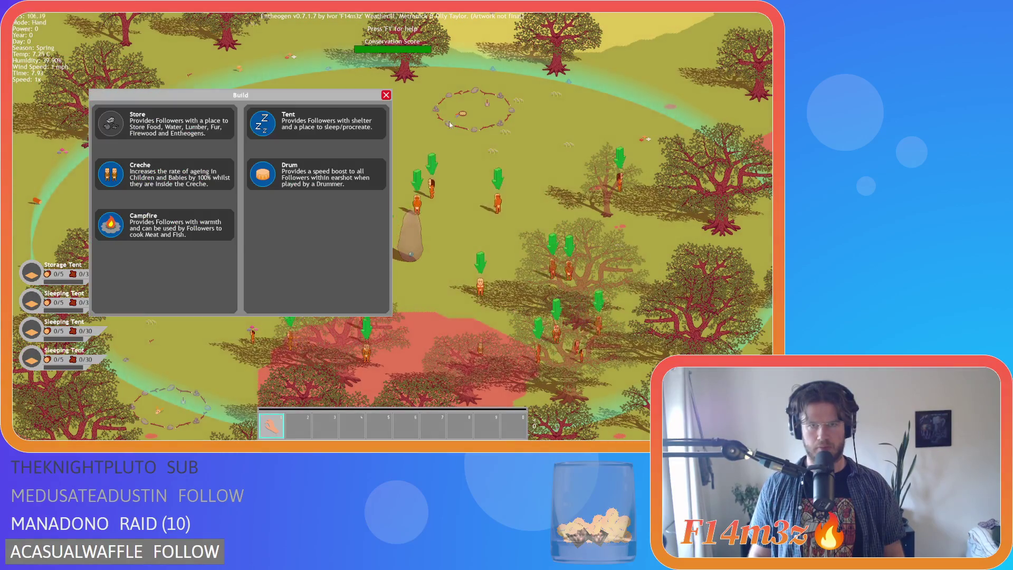
click(285, 130)
click(290, 141)
key(b)
click(280, 143)
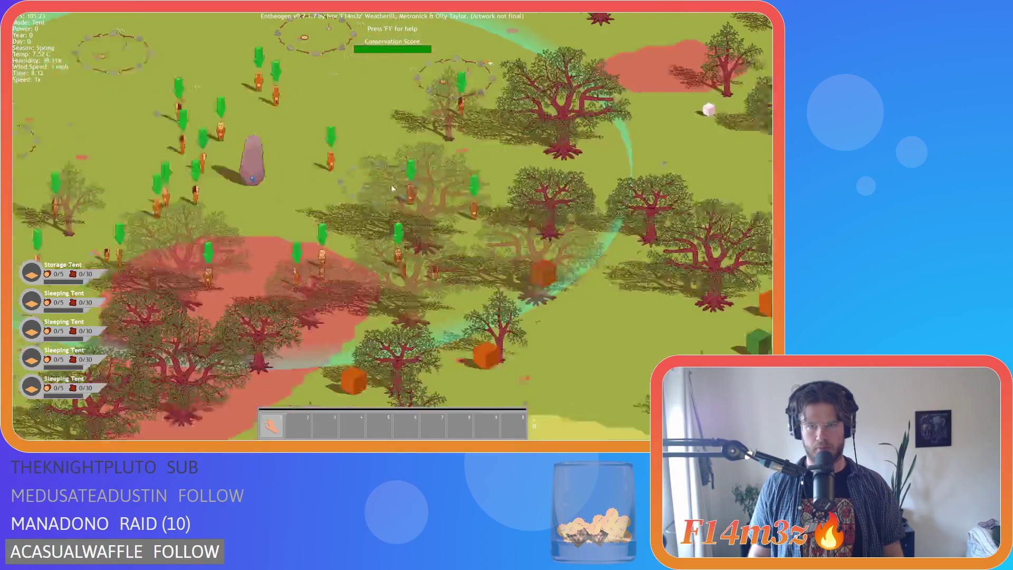
click(394, 188)
Step: Place a Creche and a Campfire in the camp
key(b)
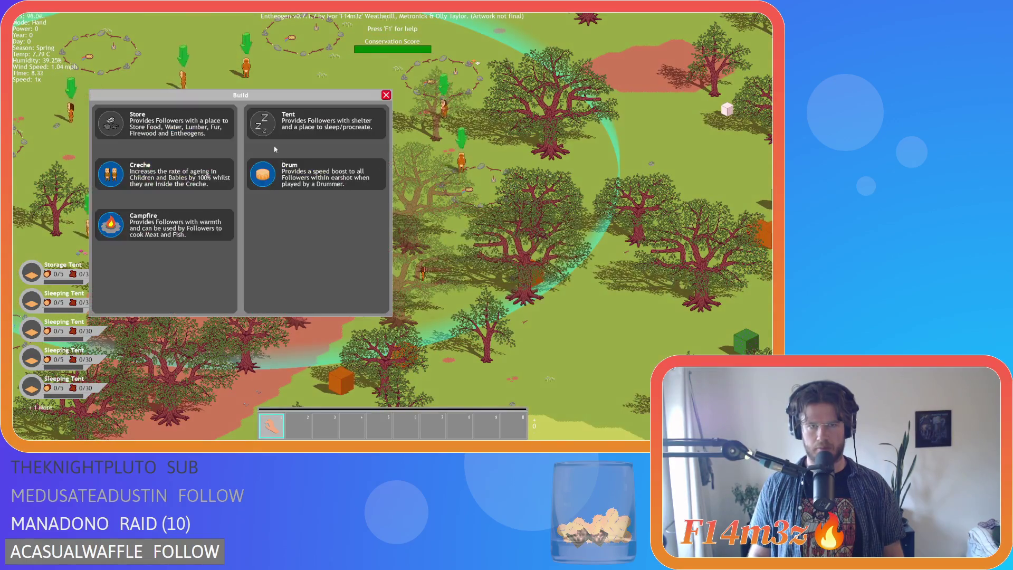
click(164, 173)
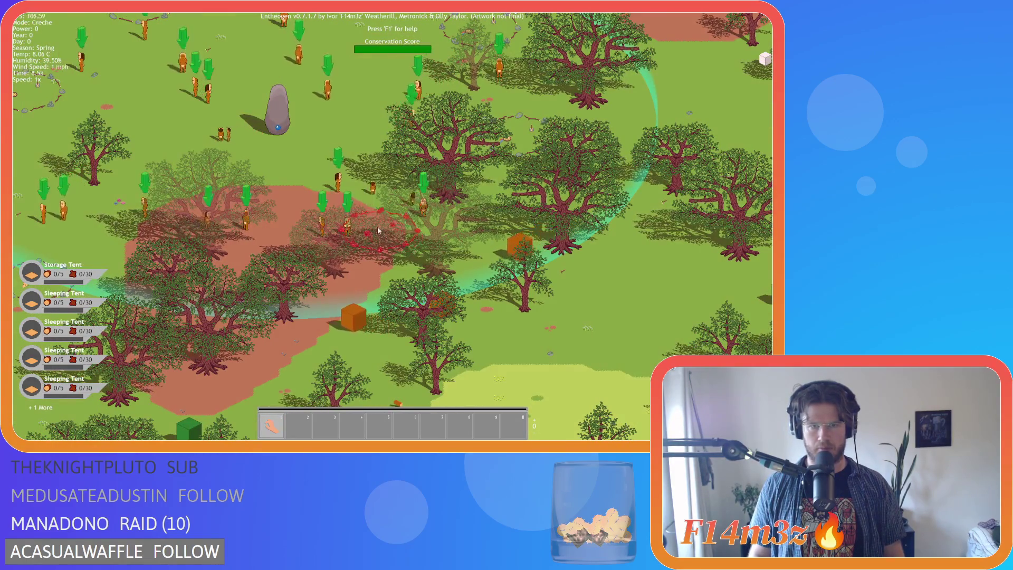
click(378, 230)
key(b)
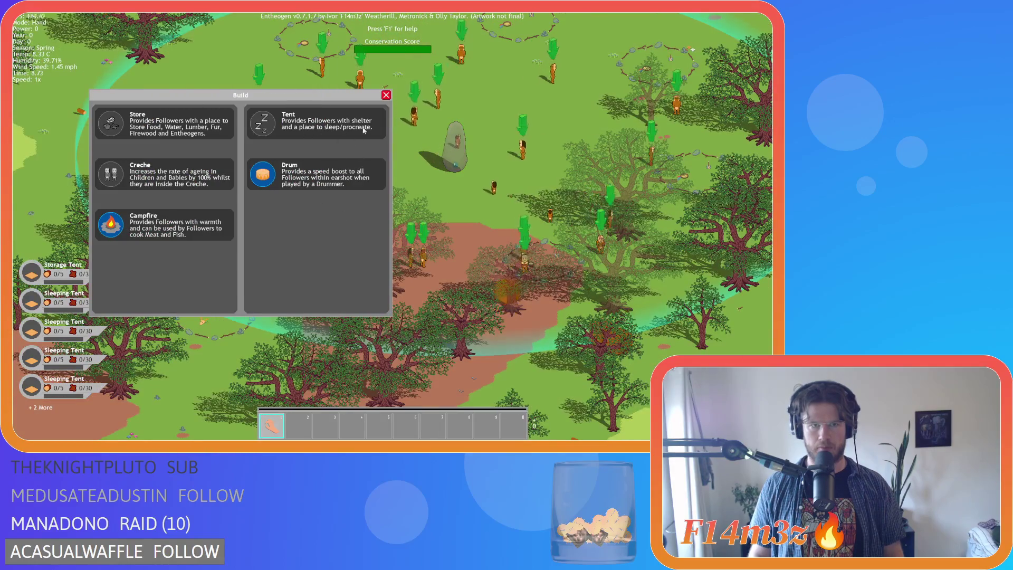
click(164, 225)
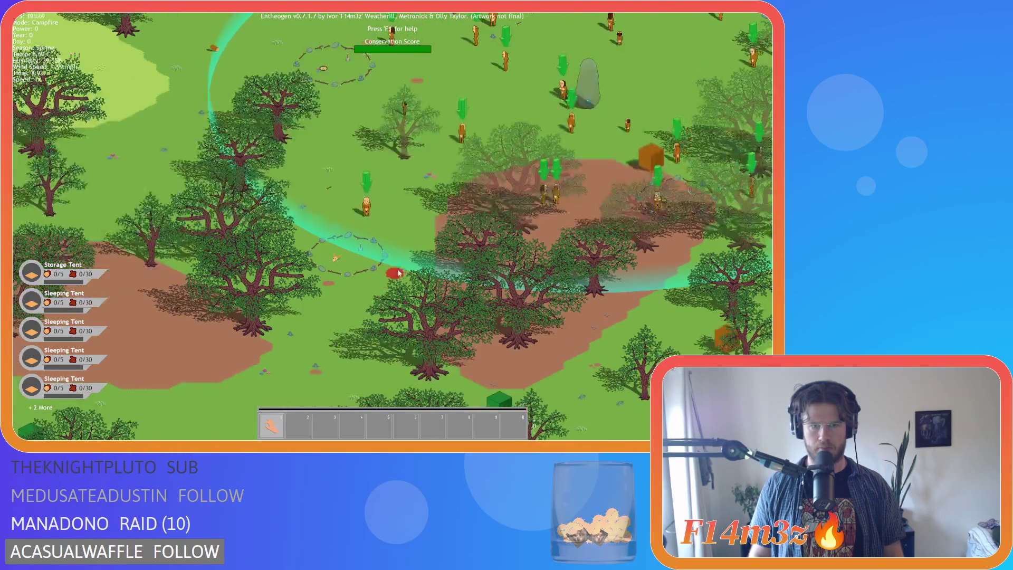
click(399, 272)
Step: Place a Drum beside the campfire and close the build list
key(b)
scroll(422, 256, down, 5)
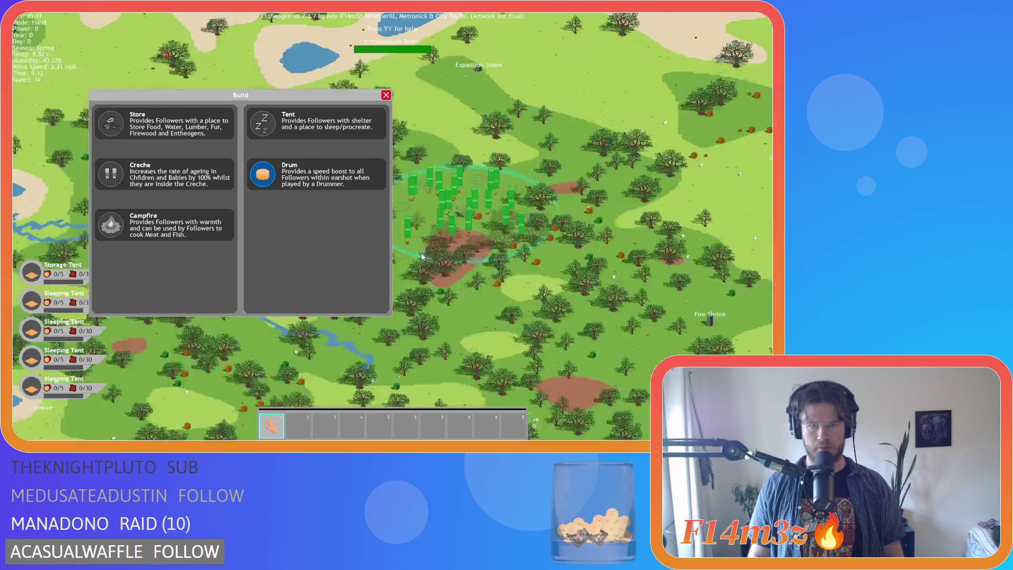
click(317, 177)
scroll(406, 274, up, 4)
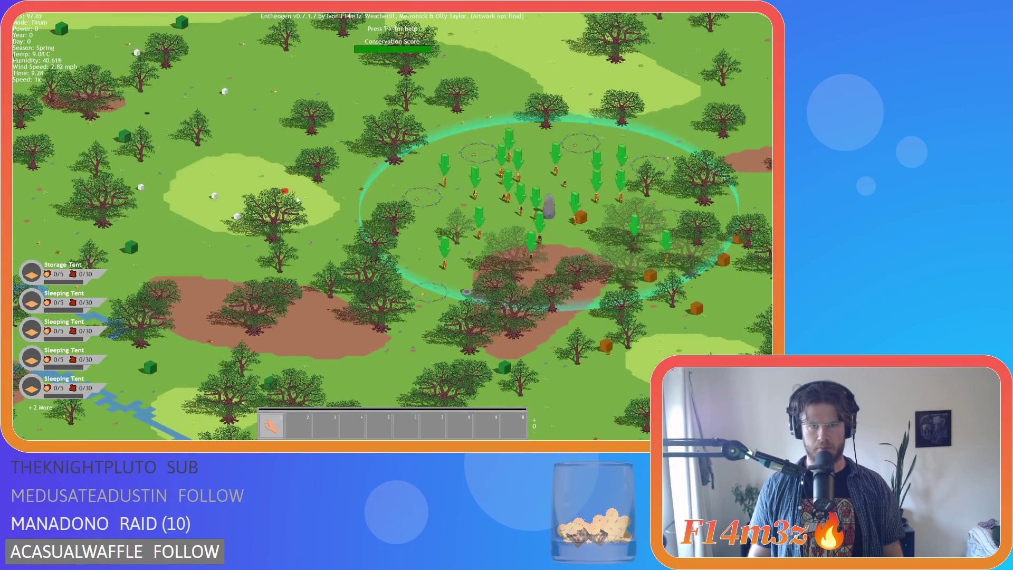
click(403, 275)
key(b)
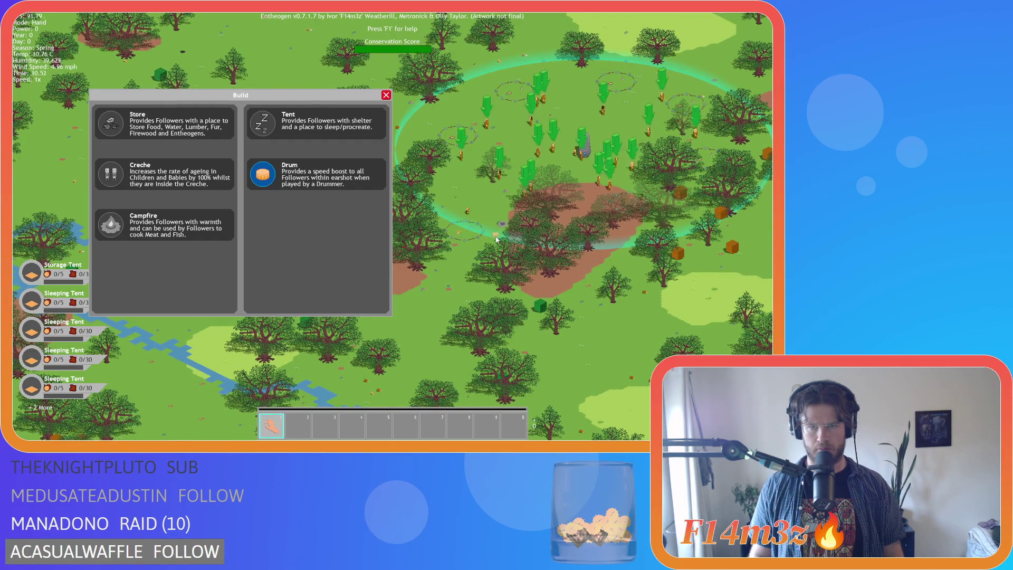
scroll(496, 239, up, 3)
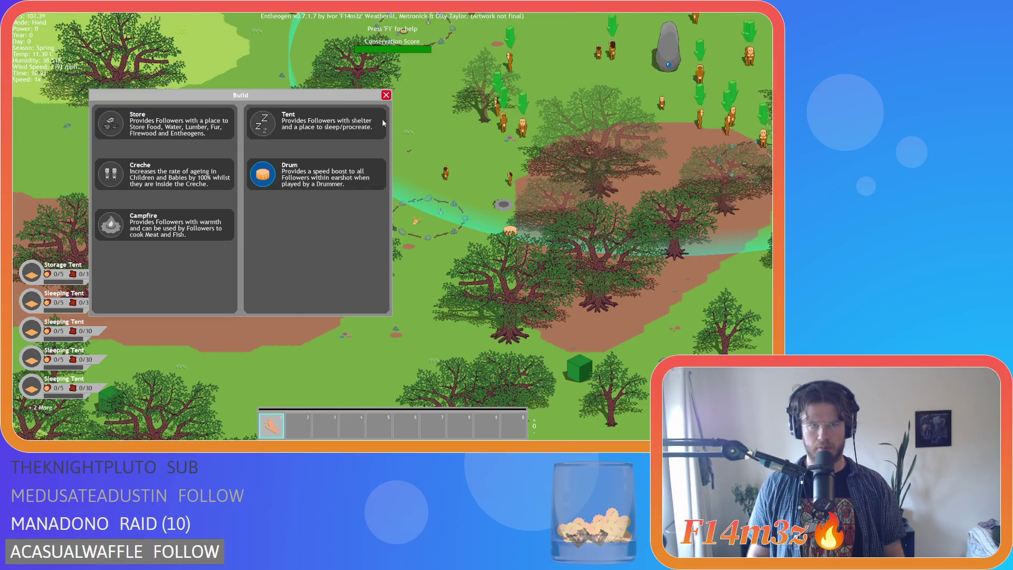
click(386, 96)
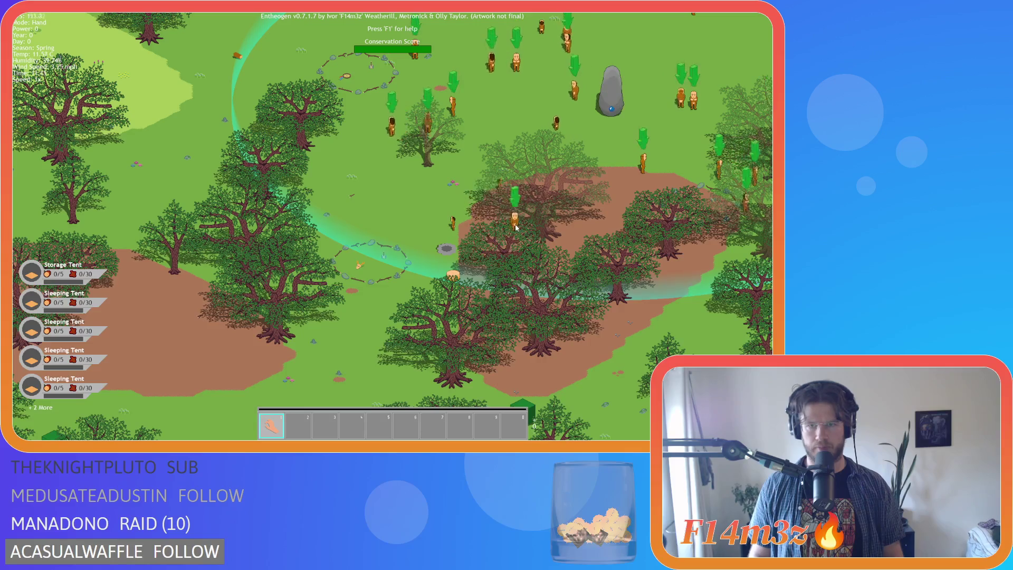
Step: Pan back over the campfire and send the nearby villagers to fetch water
key(d)
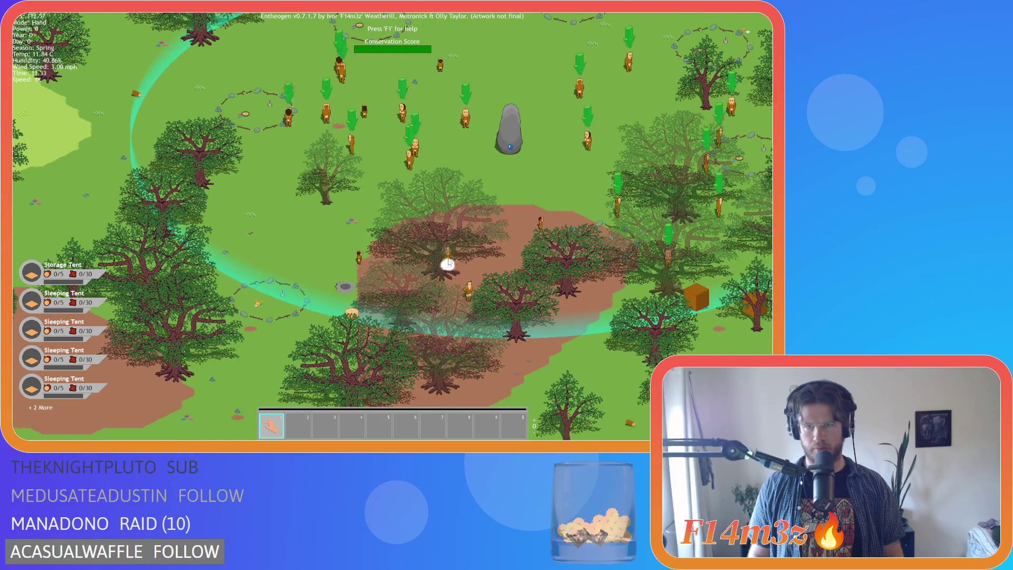
key(d)
key(a)
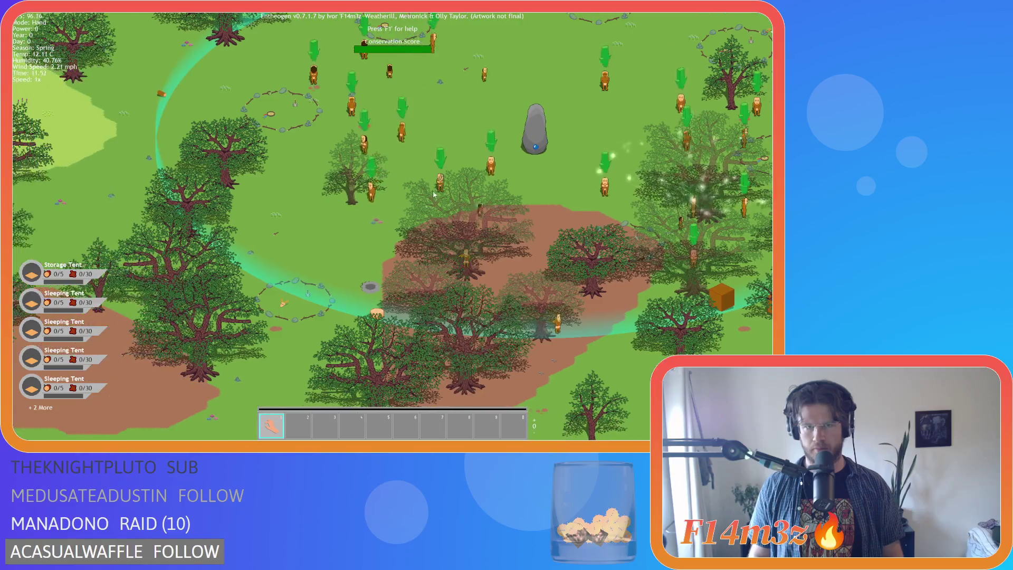
key(s)
key(w)
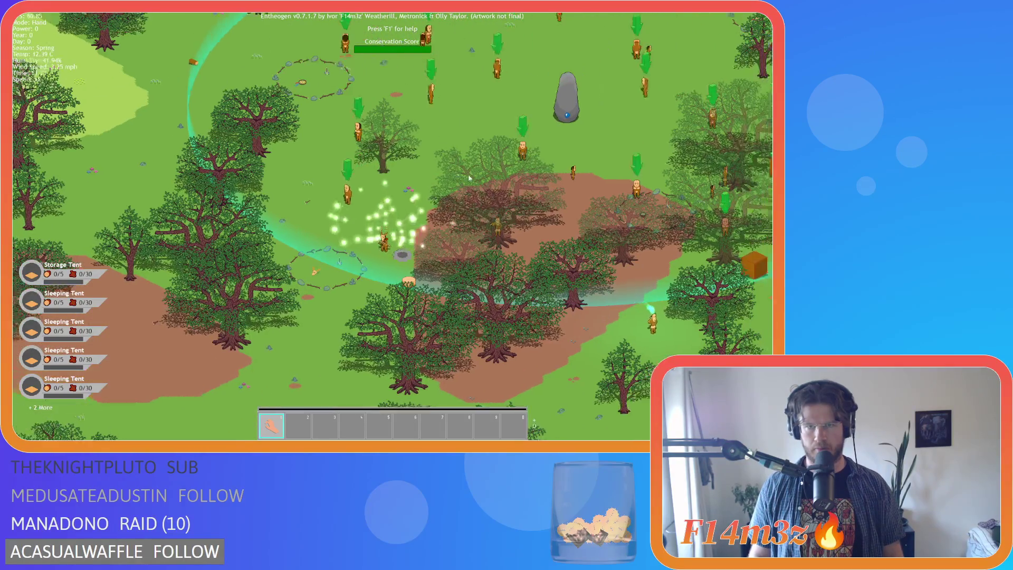
key(w)
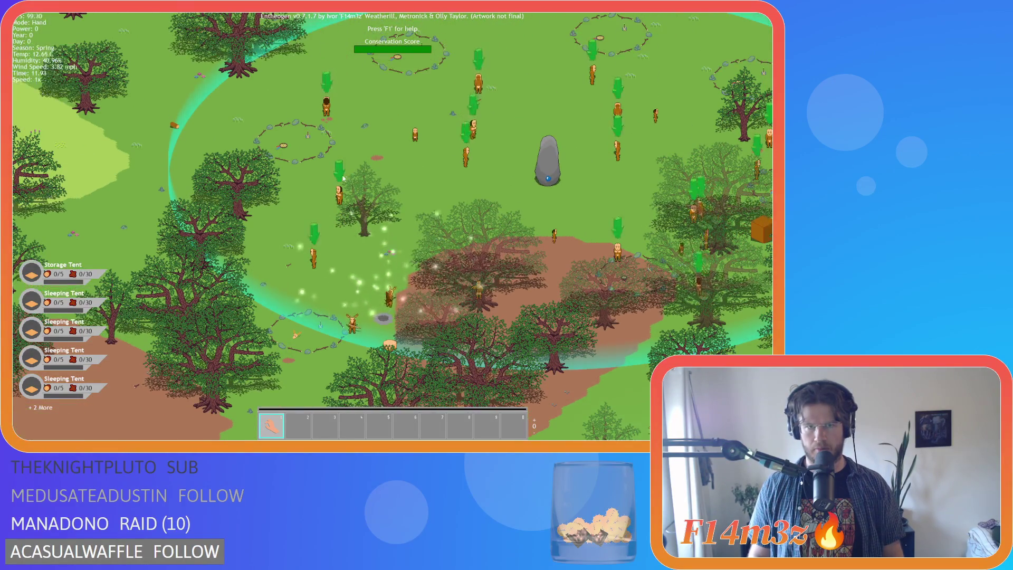
click(379, 289)
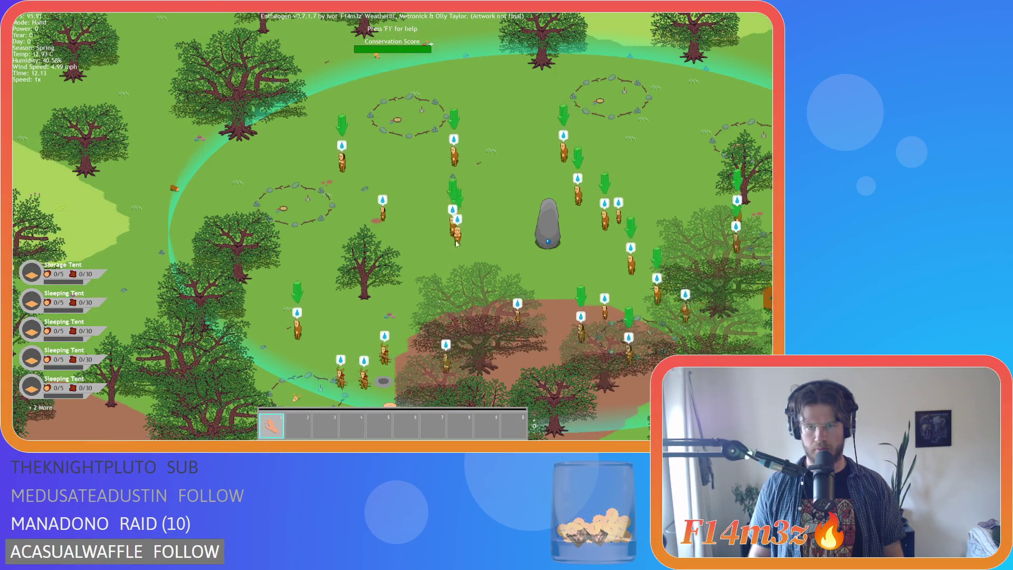
Step: Pan south toward the river and back to the villagers' clearing
key(s)
key(a)
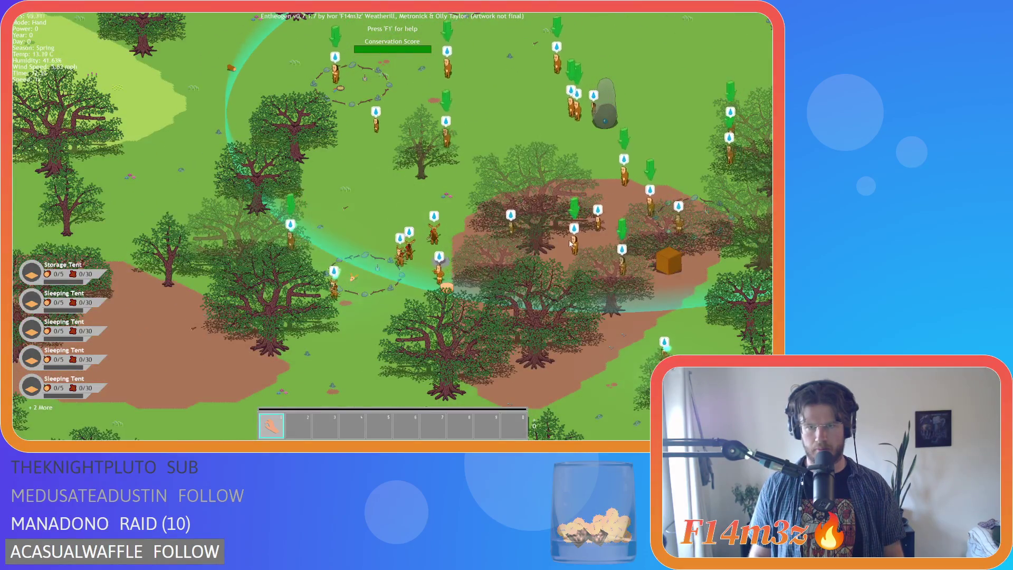
key(s)
key(d)
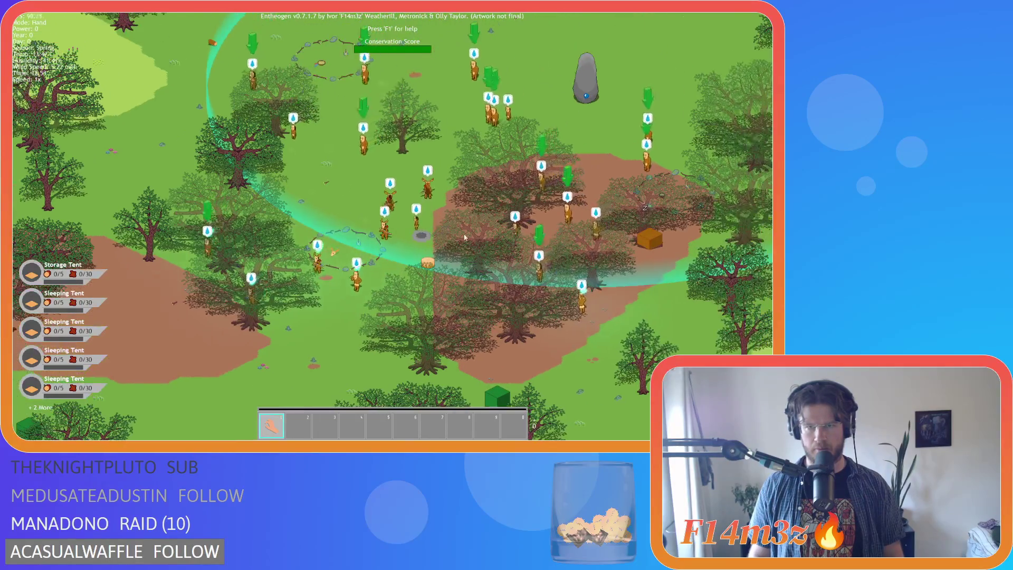
key(s)
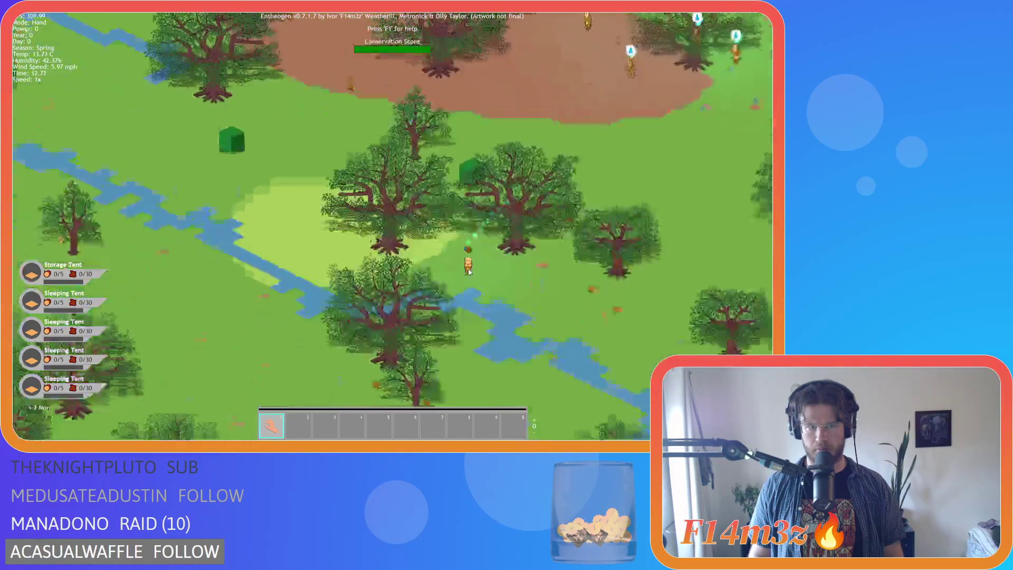
key(w)
key(d)
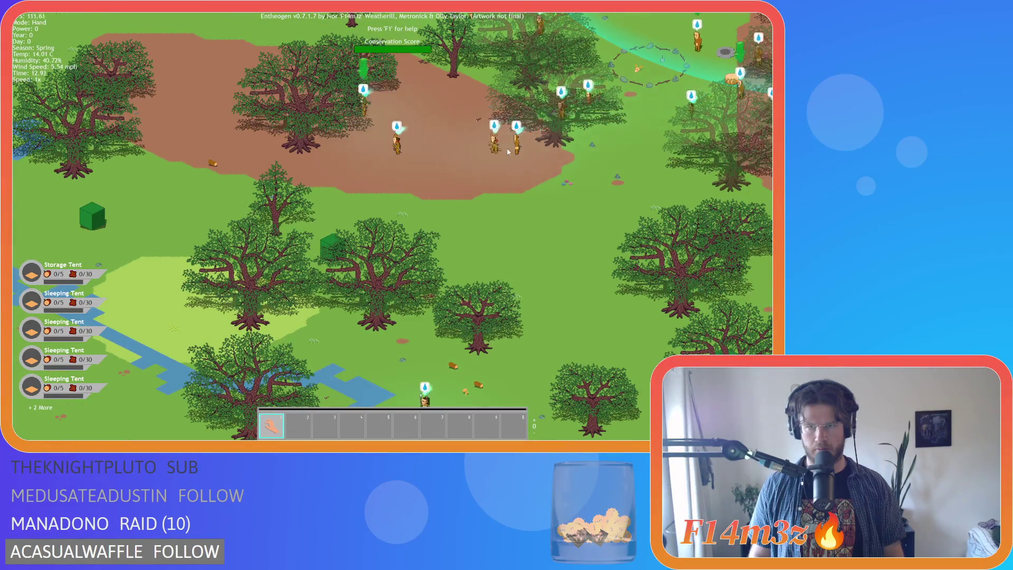
key(s)
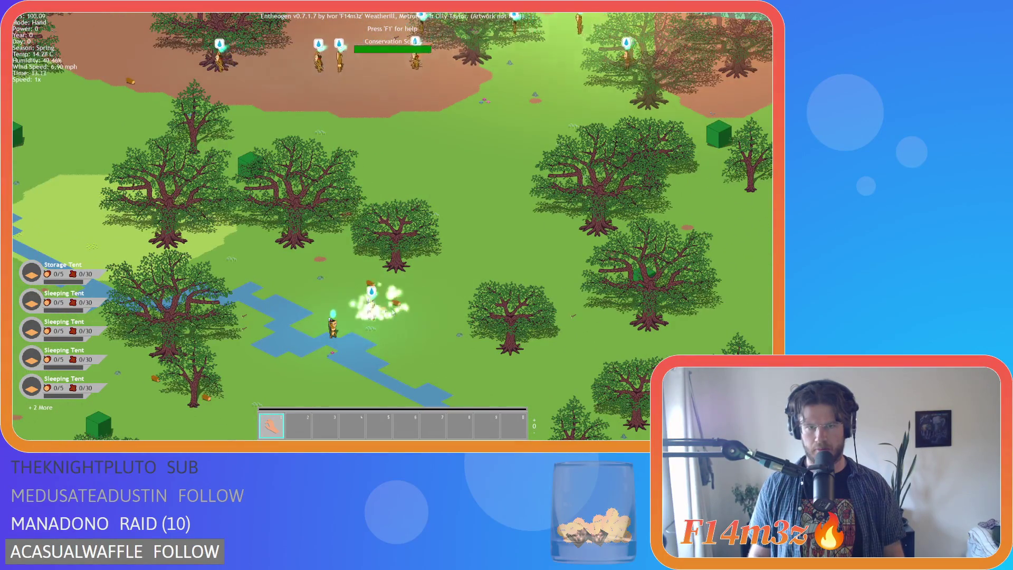
key(w)
key(d)
key(w)
key(a)
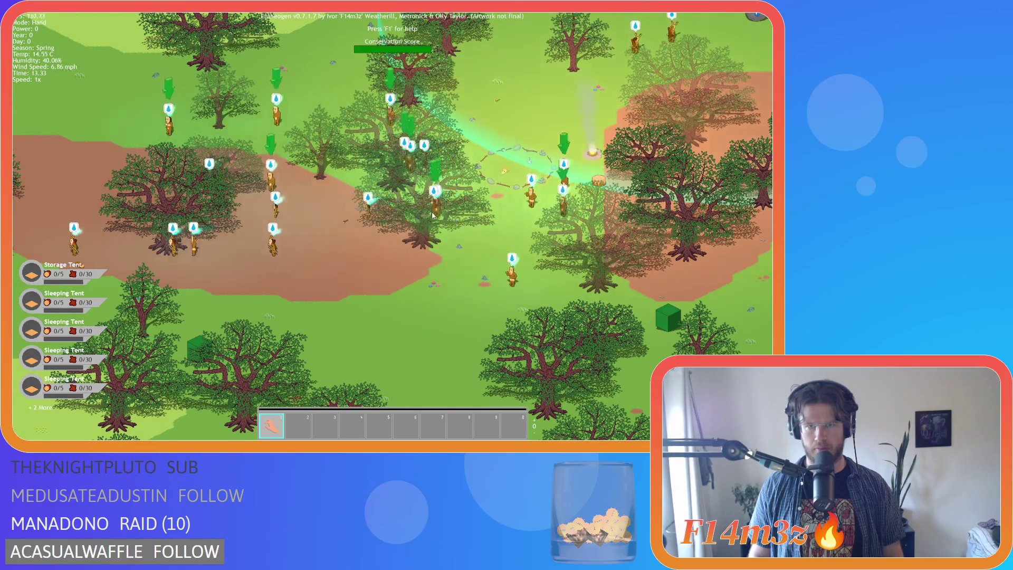
Step: Zoom in and out, then pan east past the campfire
scroll(392, 212, down, 3)
scroll(393, 213, up, 3)
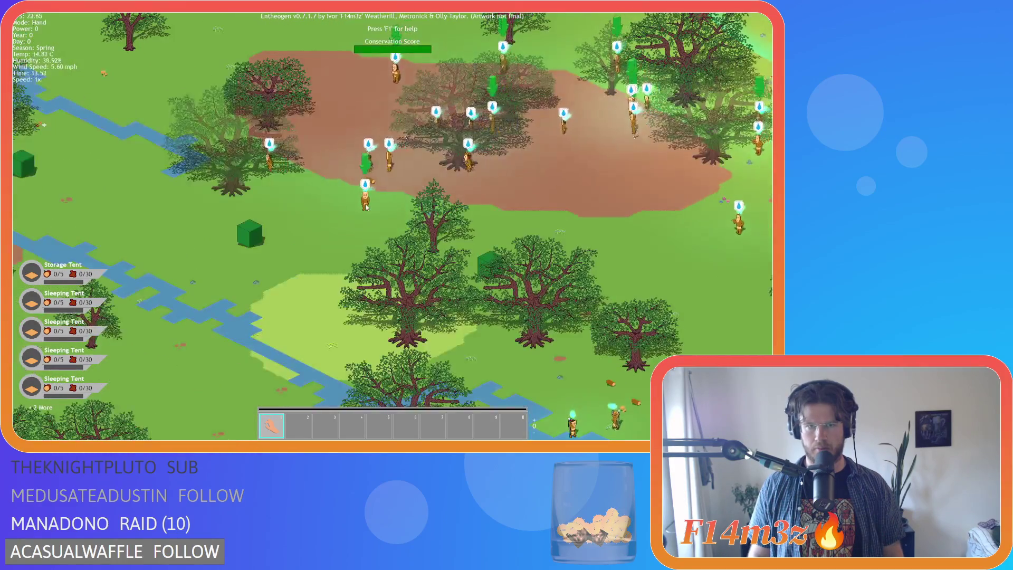
scroll(396, 217, down, 2)
key(w)
key(d)
scroll(403, 225, down, 2)
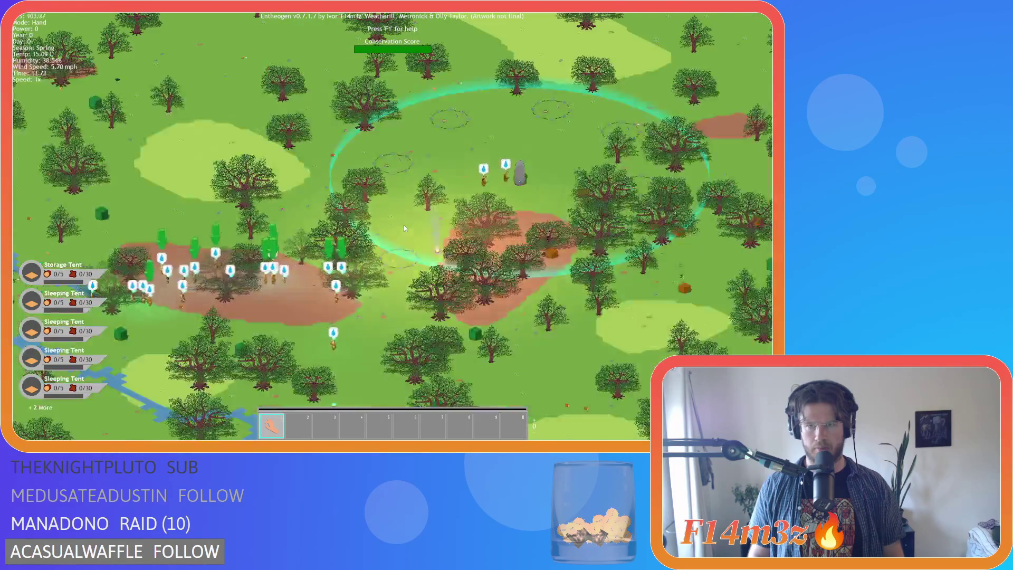
scroll(404, 225, up, 3)
key(d)
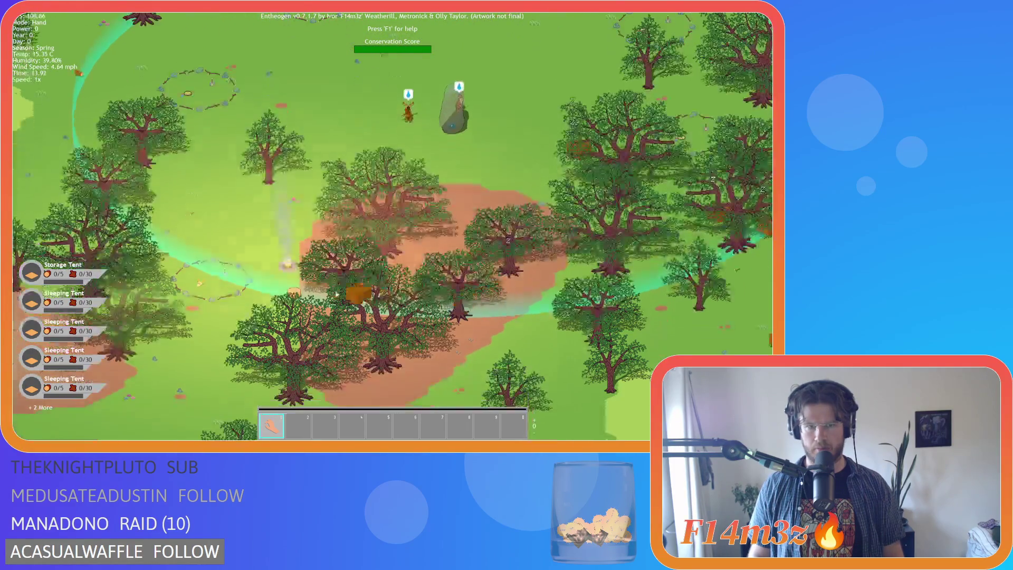
key(d)
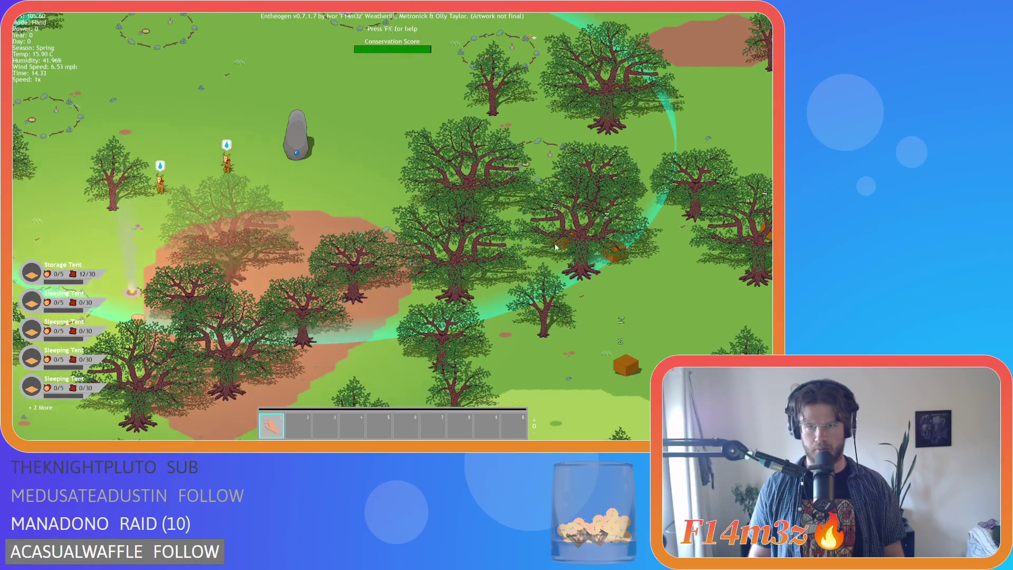
key(s)
key(a)
key(w)
key(d)
key(s)
key(a)
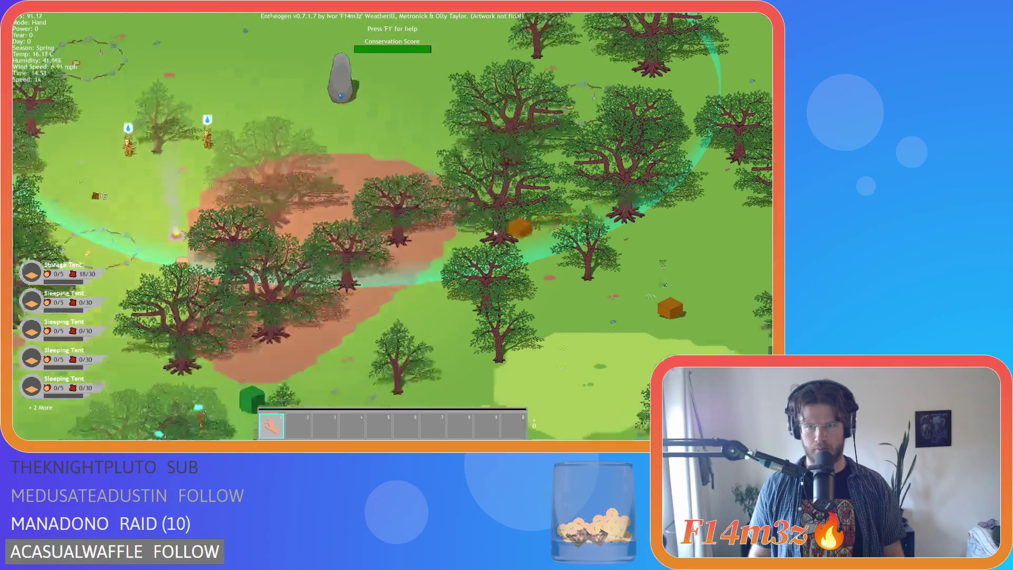
key(w)
key(d)
scroll(277, 192, down, 5)
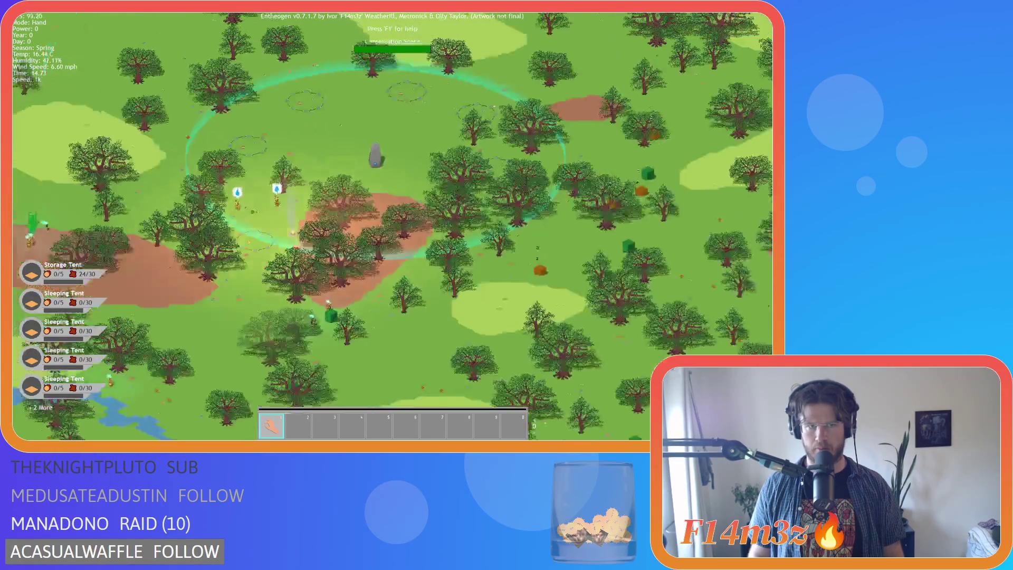
scroll(344, 210, up, 3)
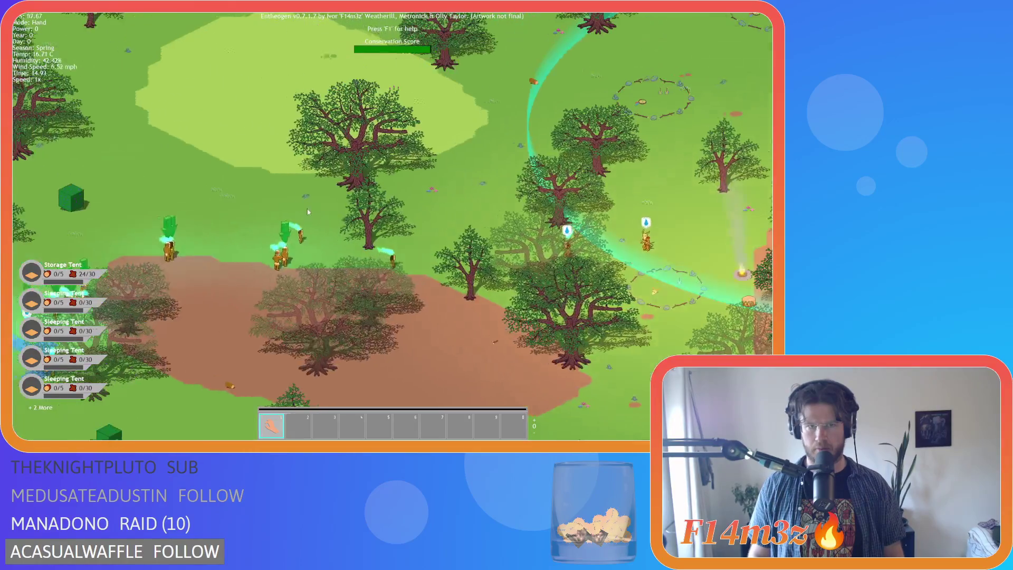
key(d)
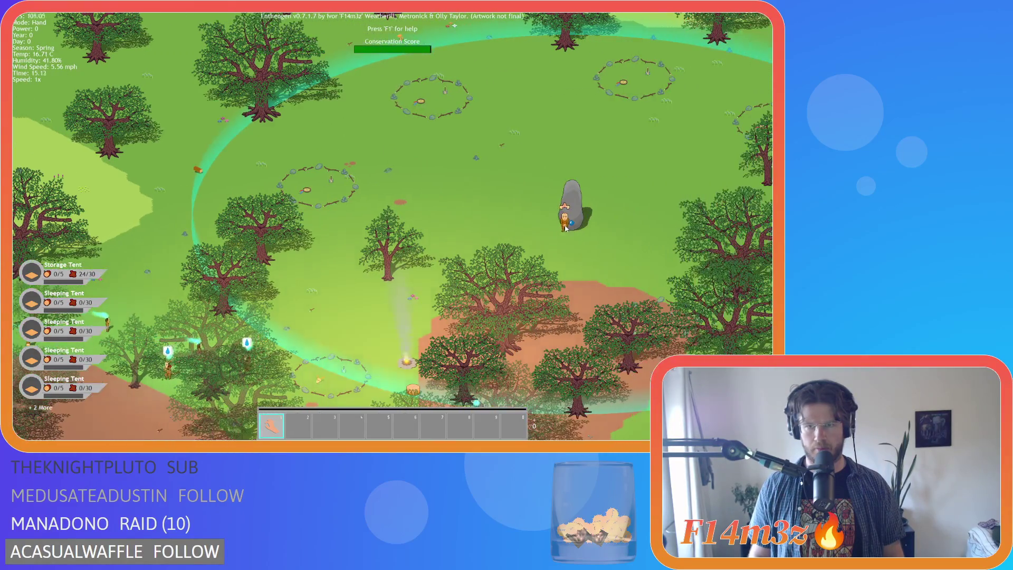
key(a)
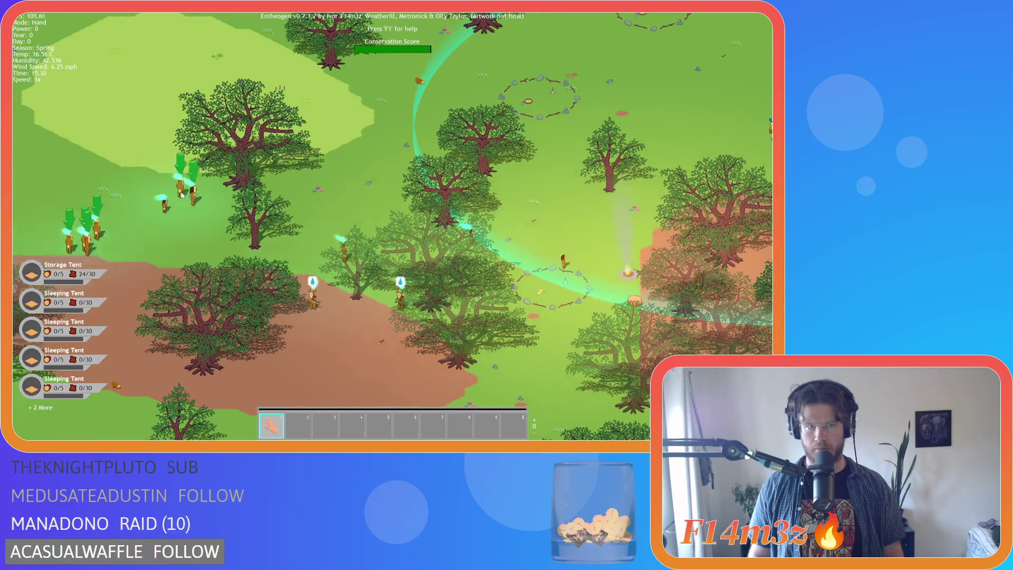
key(d)
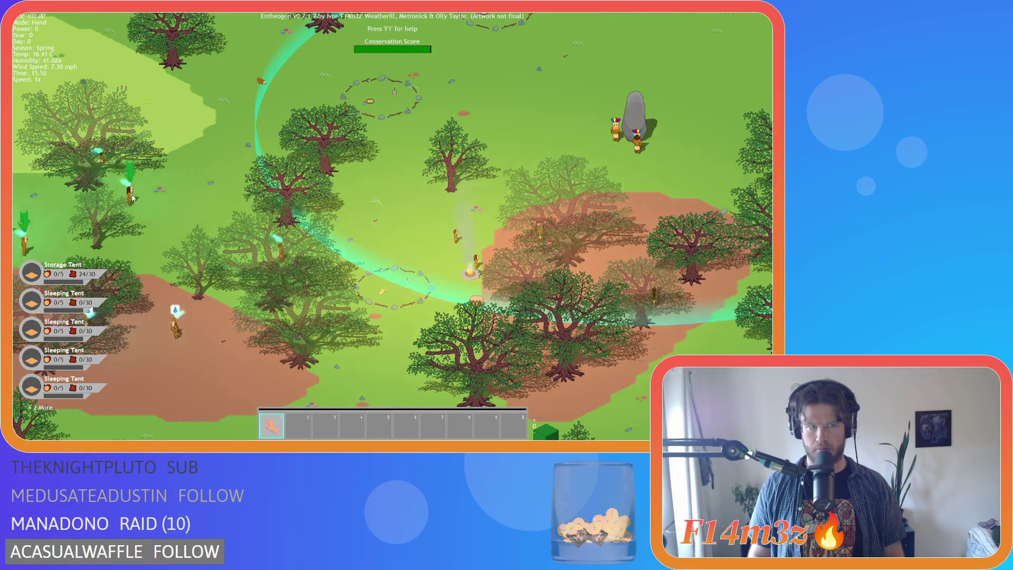
key(a)
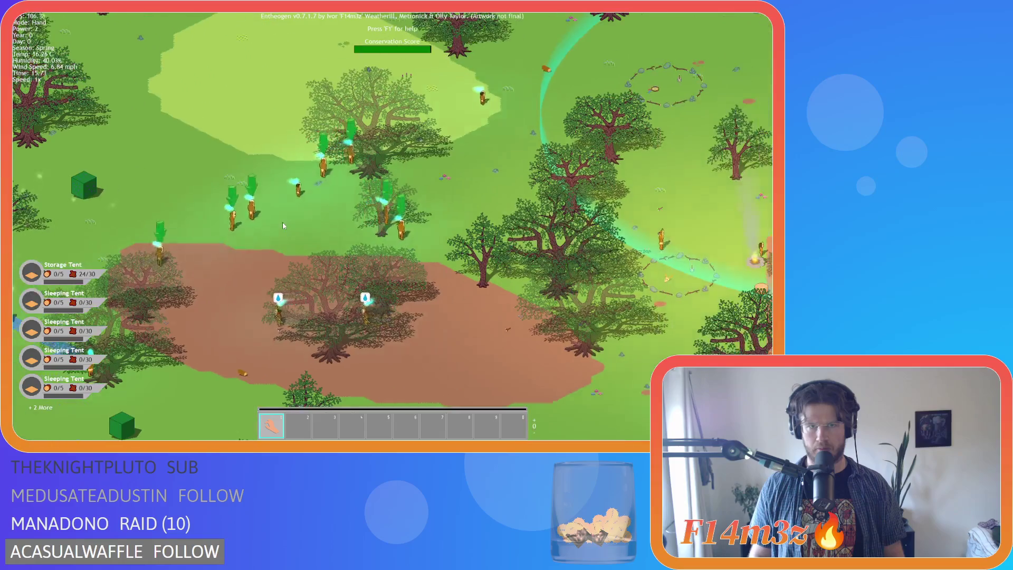
key(d)
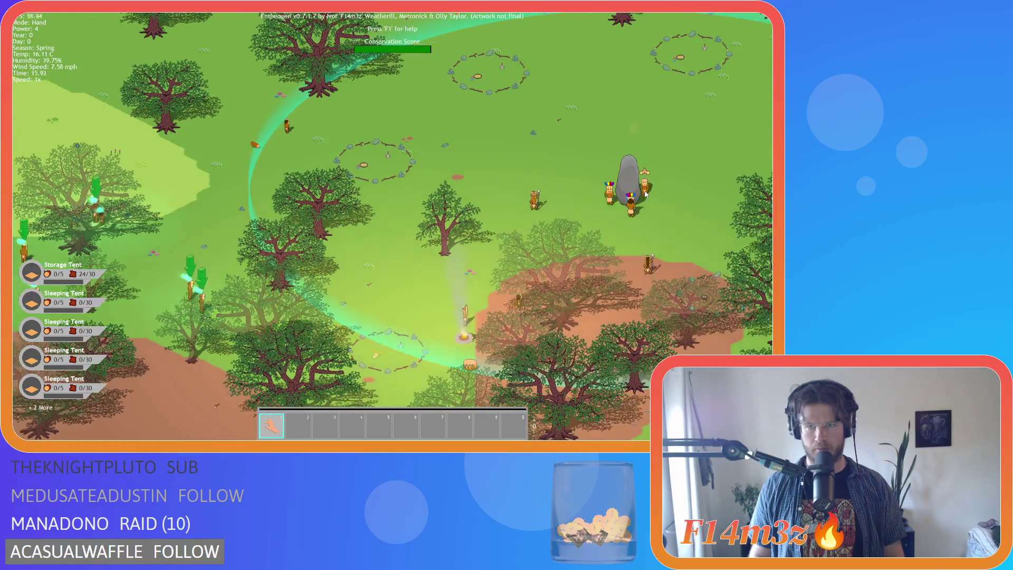
key(d)
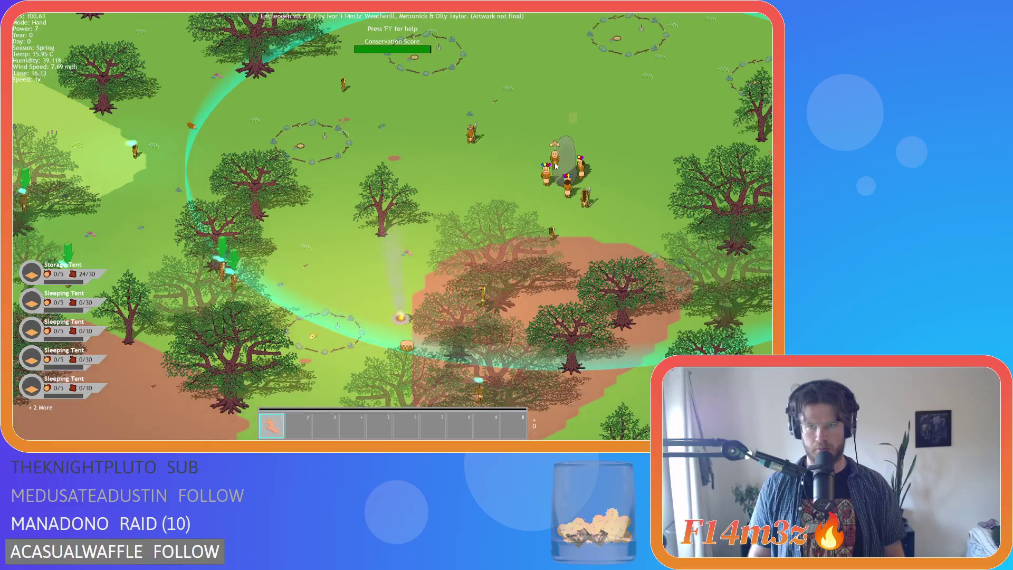
key(w)
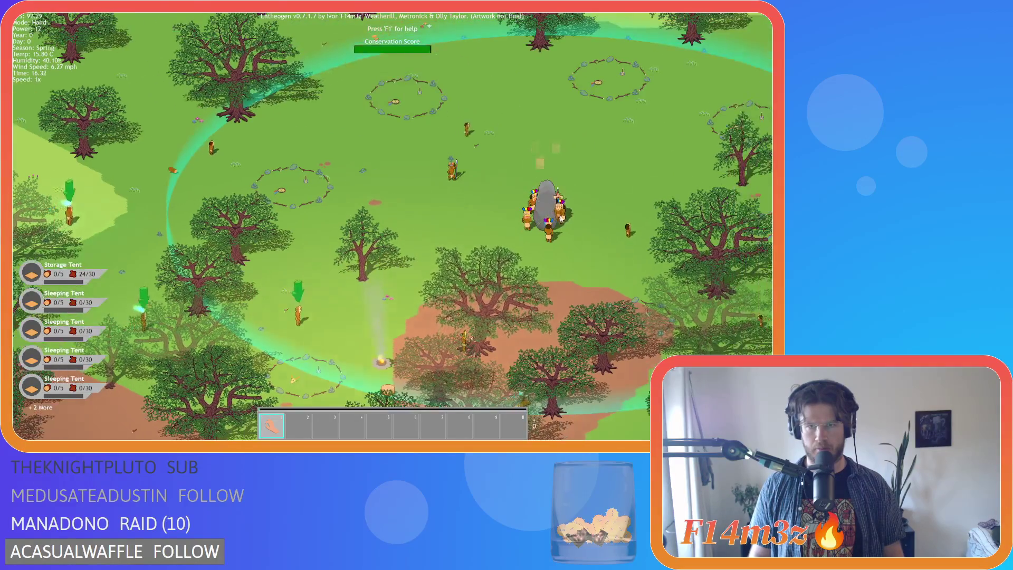
key(Tab)
key(Tab)
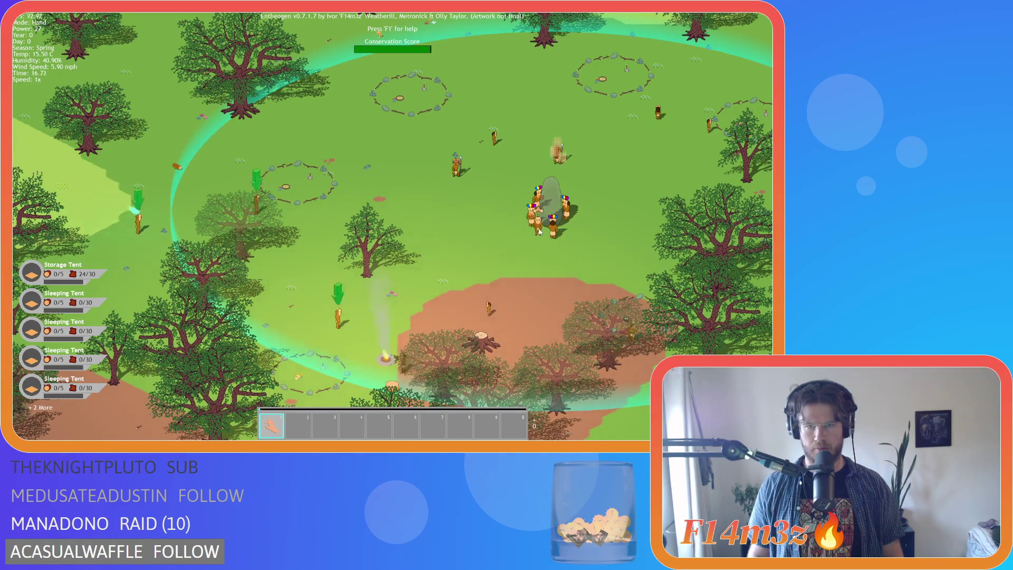
Step: Glance at the tribe overview, then pan and zoom until the teepee frame by the campfire shows
key(Tab)
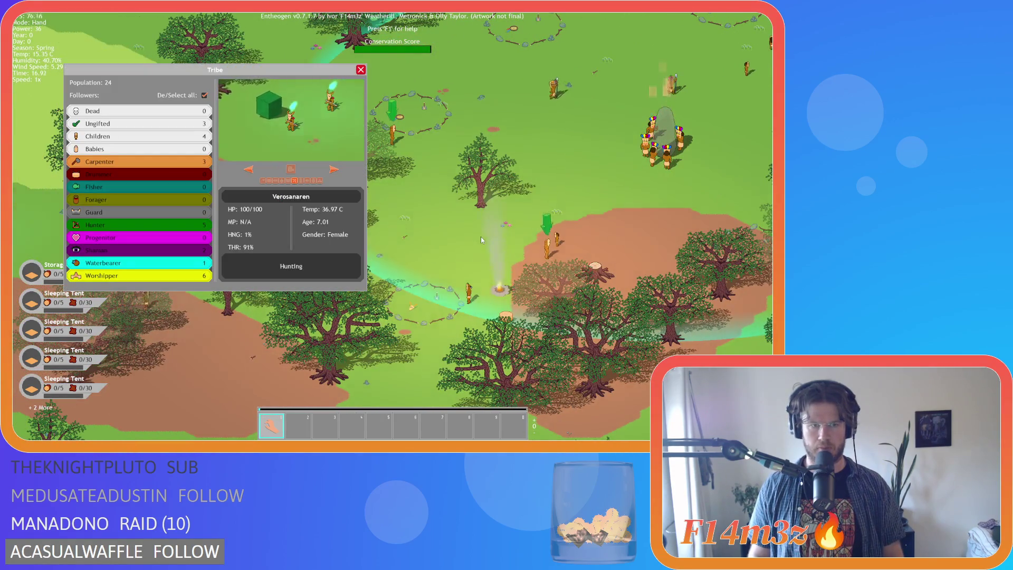
key(Tab)
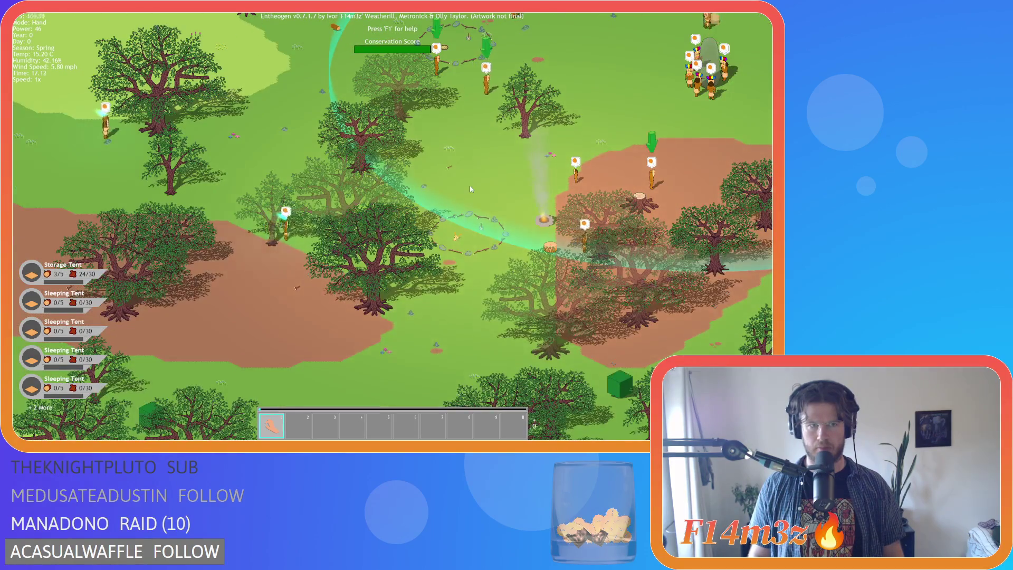
key(w)
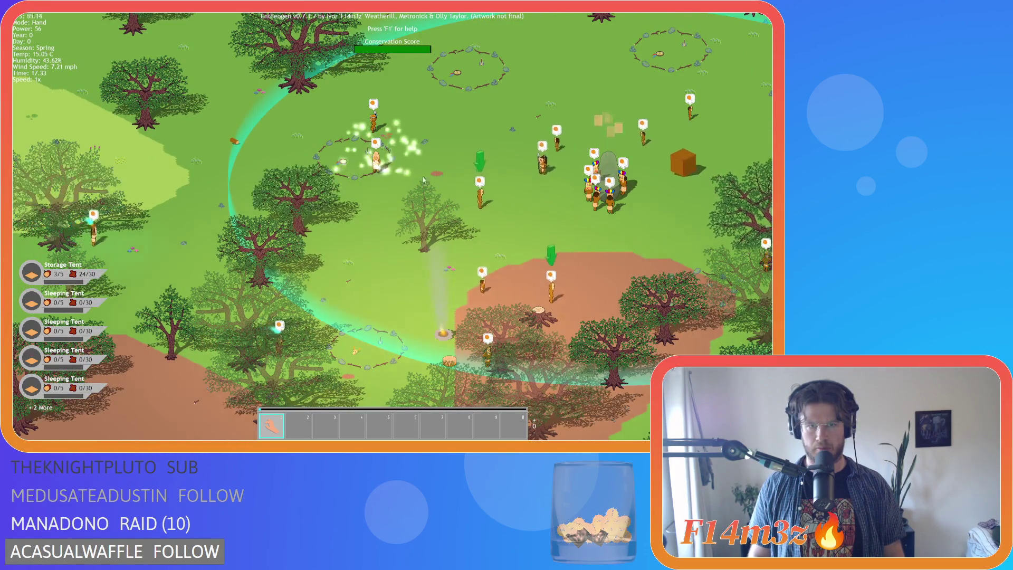
scroll(476, 88, down, 3)
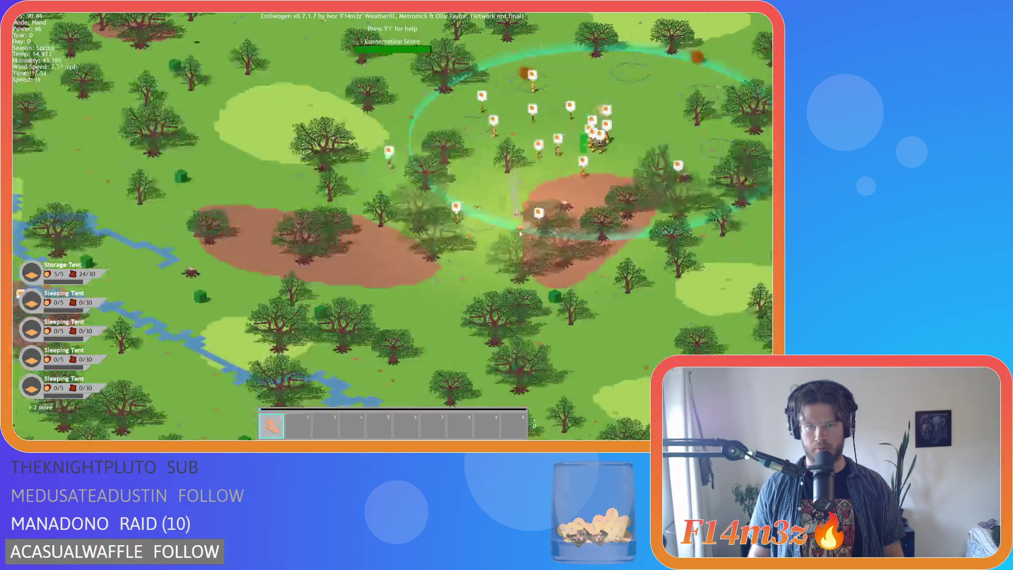
scroll(520, 233, up, 4)
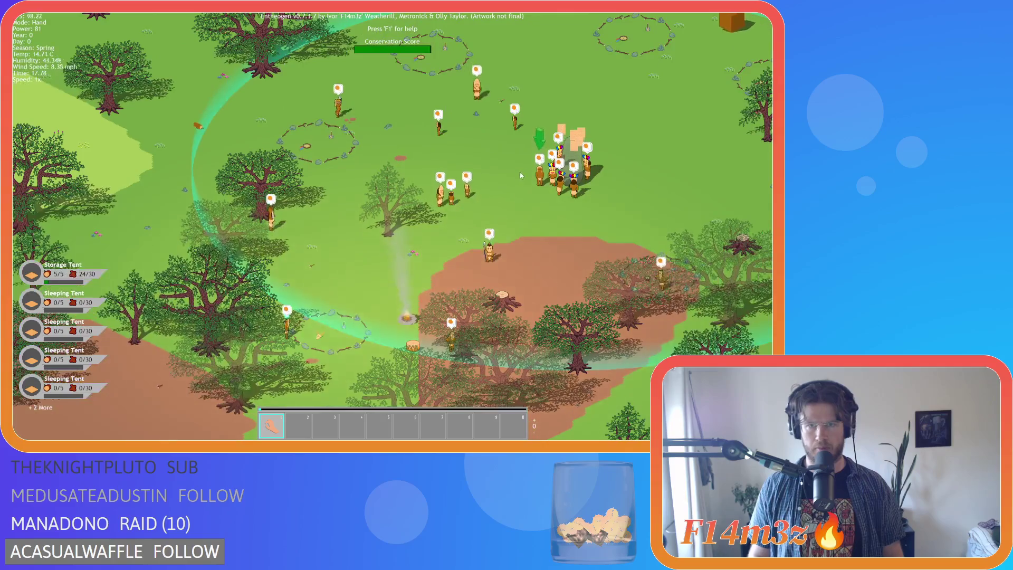
key(w)
key(s)
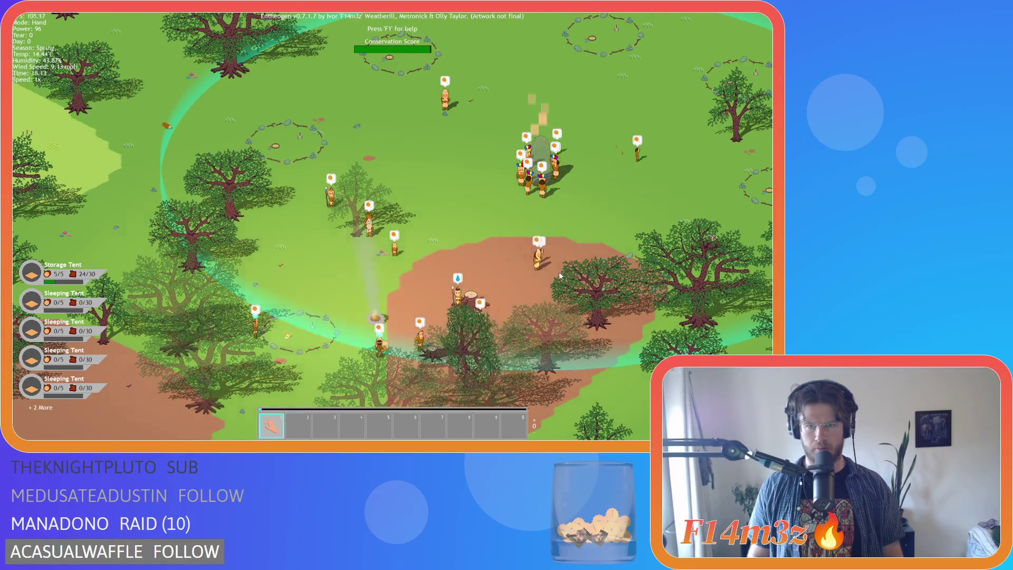
scroll(561, 276, down, 3)
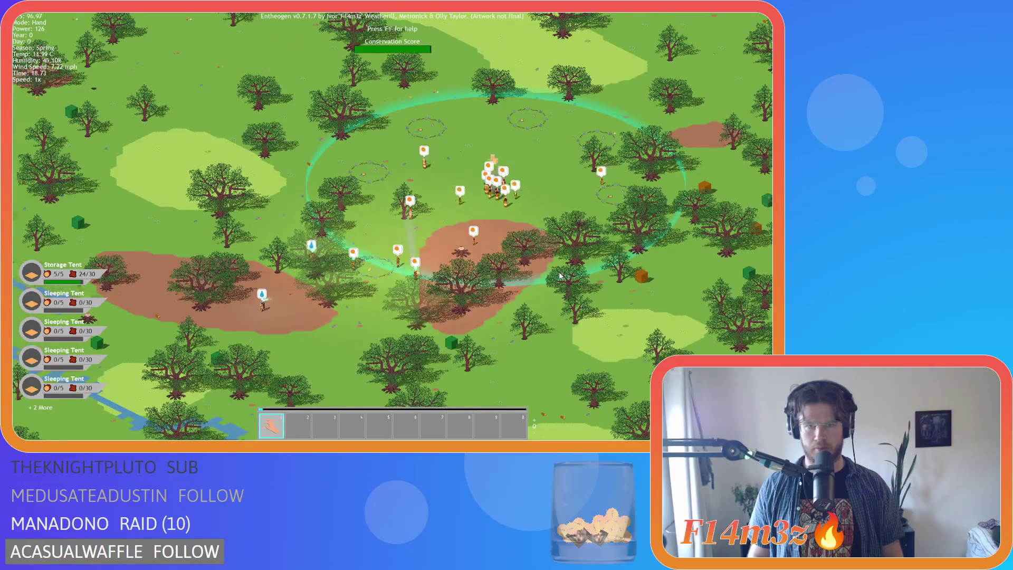
scroll(560, 275, up, 3)
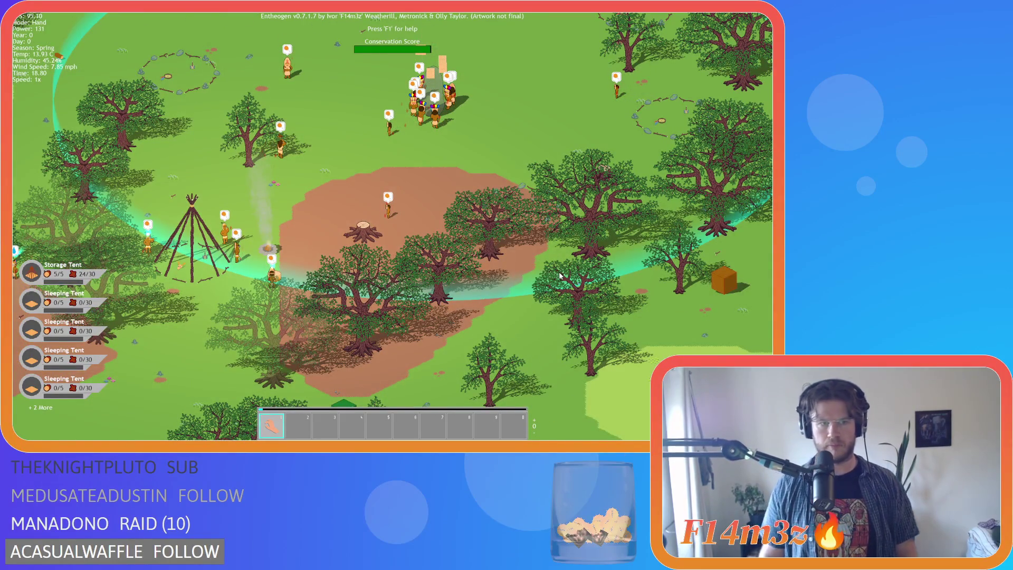
Step: Show labels and health bars, then zoom in centred on the teepee frame and campfire
key(alt)
key(a)
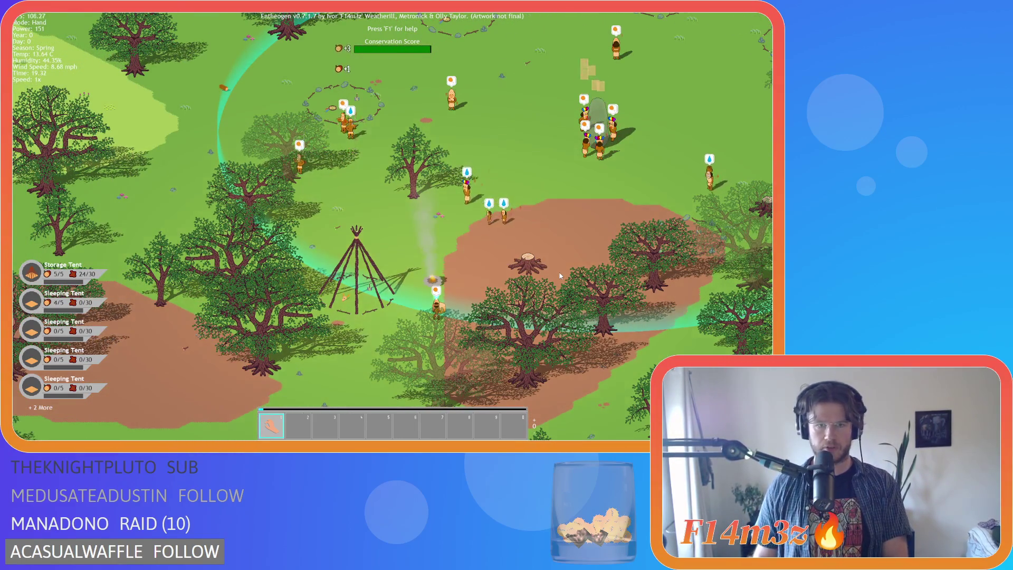
scroll(475, 314, up, 2)
scroll(401, 309, up, 2)
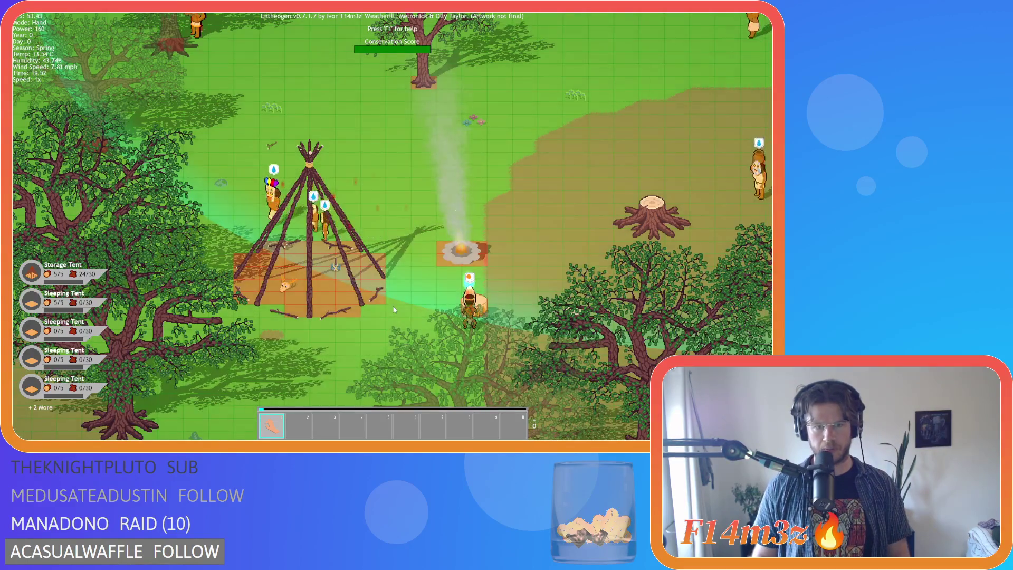
key(a)
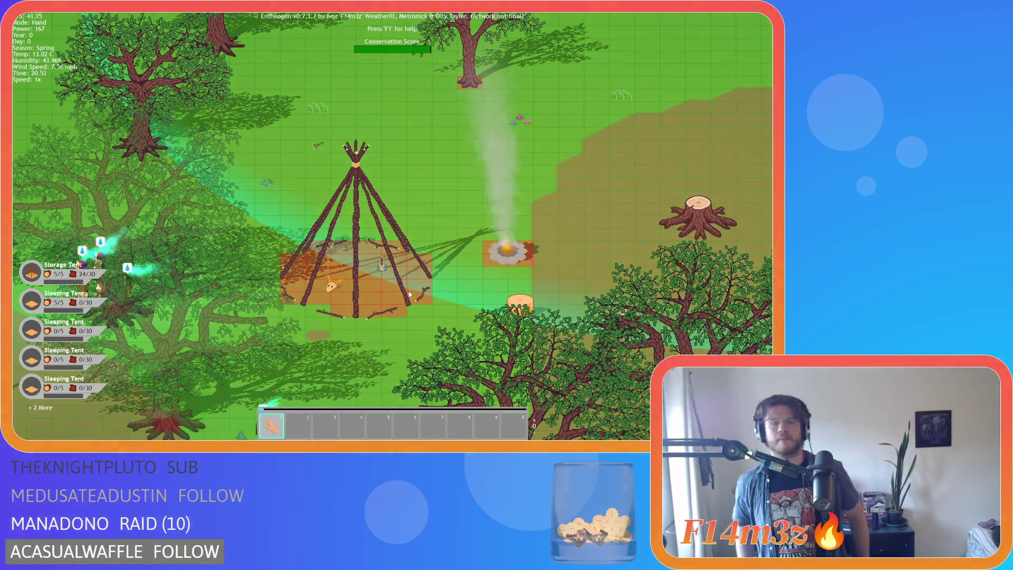
scroll(409, 294, down, 3)
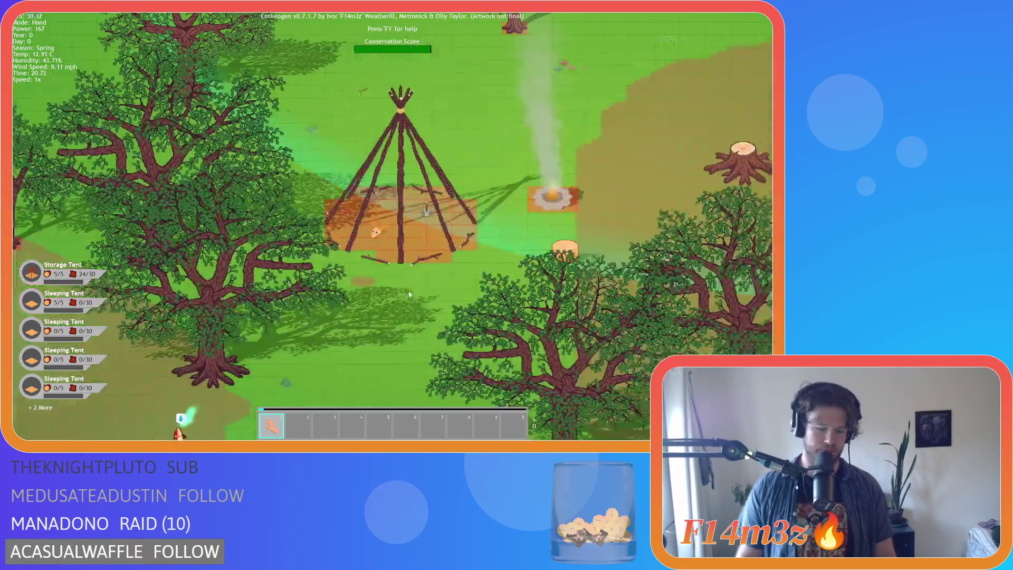
key(w)
key(d)
key(s)
key(a)
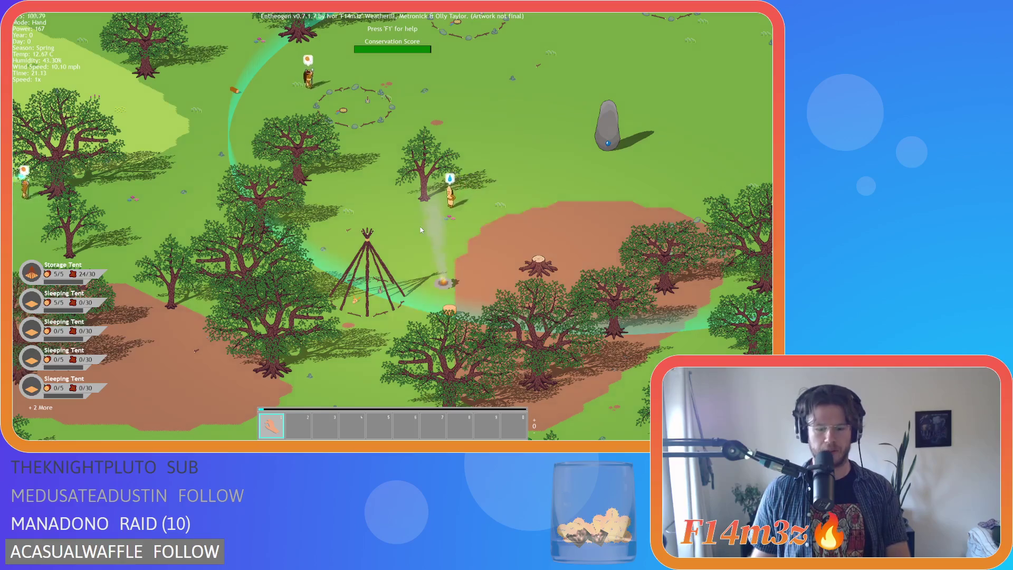
Step: Inspect the tent footprint on the tile grid, then hide the grid and zoom out
key(g)
key(g)
key(s)
key(a)
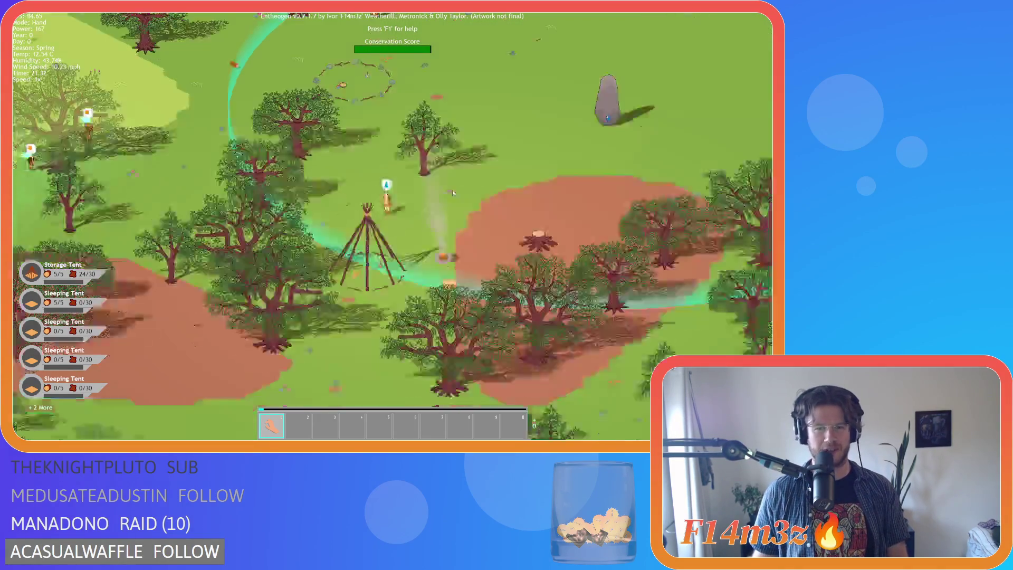
scroll(447, 199, down, 5)
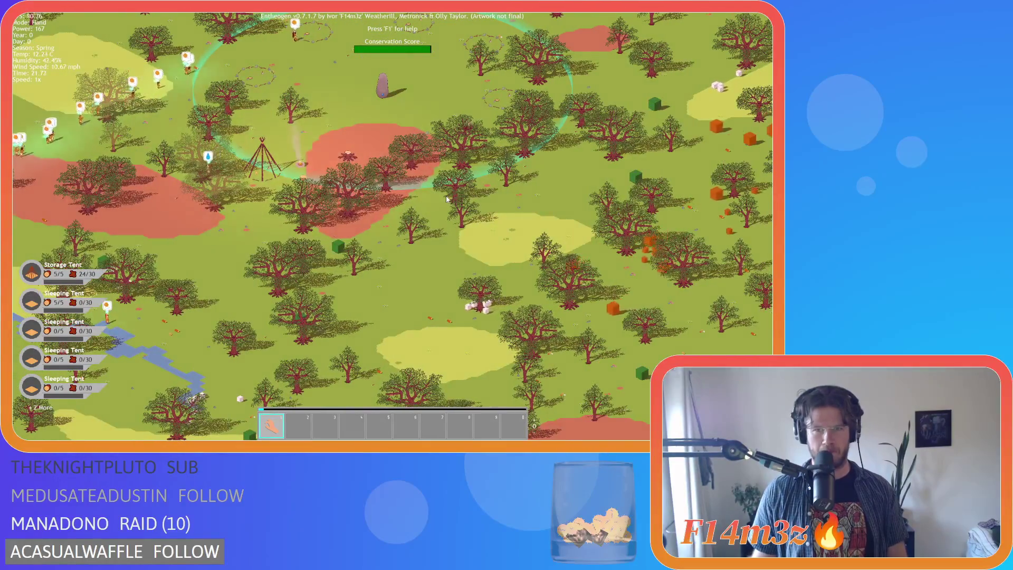
key(a)
key(w)
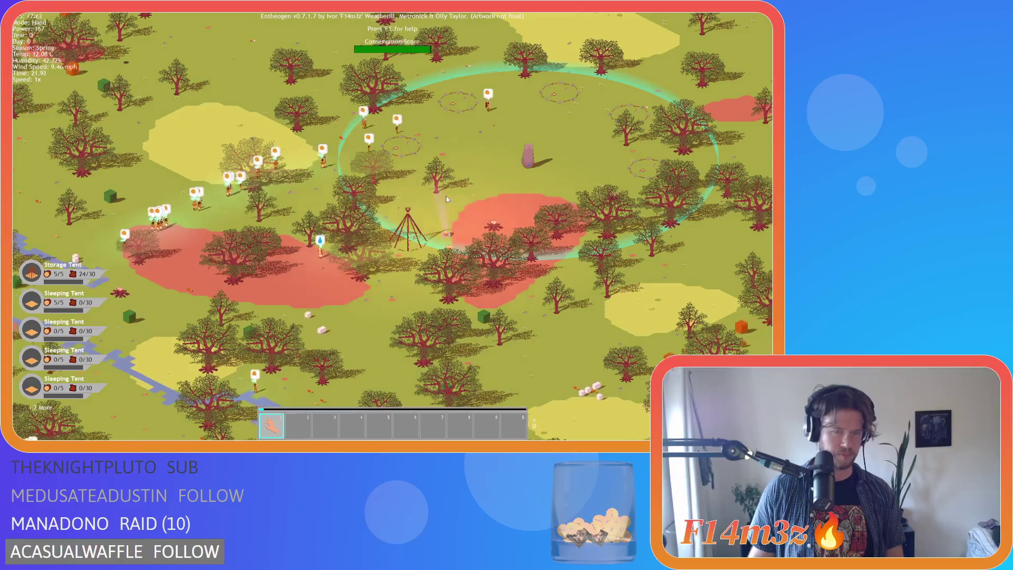
key(d)
scroll(446, 200, down, 5)
scroll(447, 200, up, 3)
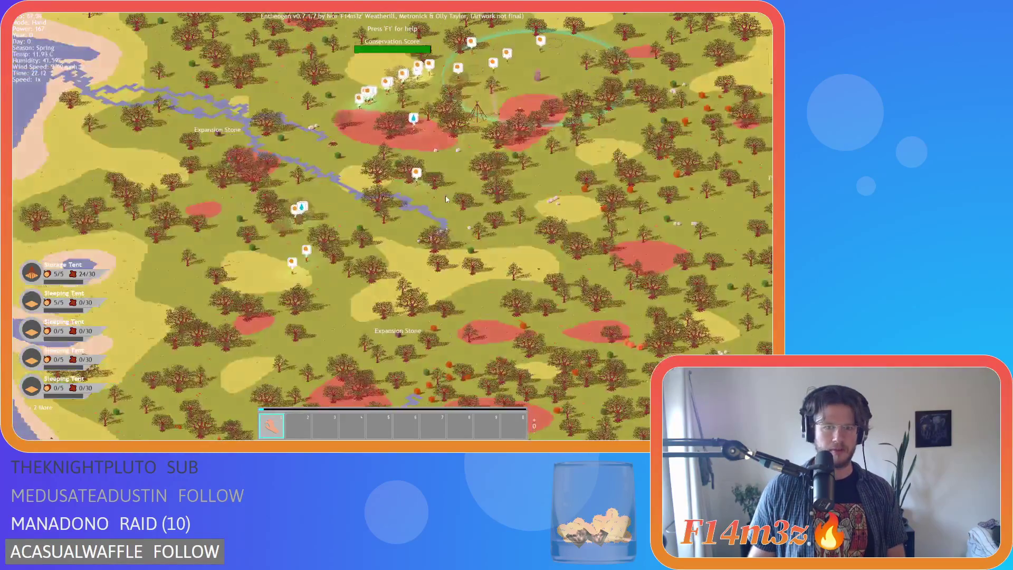
Step: Pan and zoom around the camp while night passes and villagers cover the teepee
key(d)
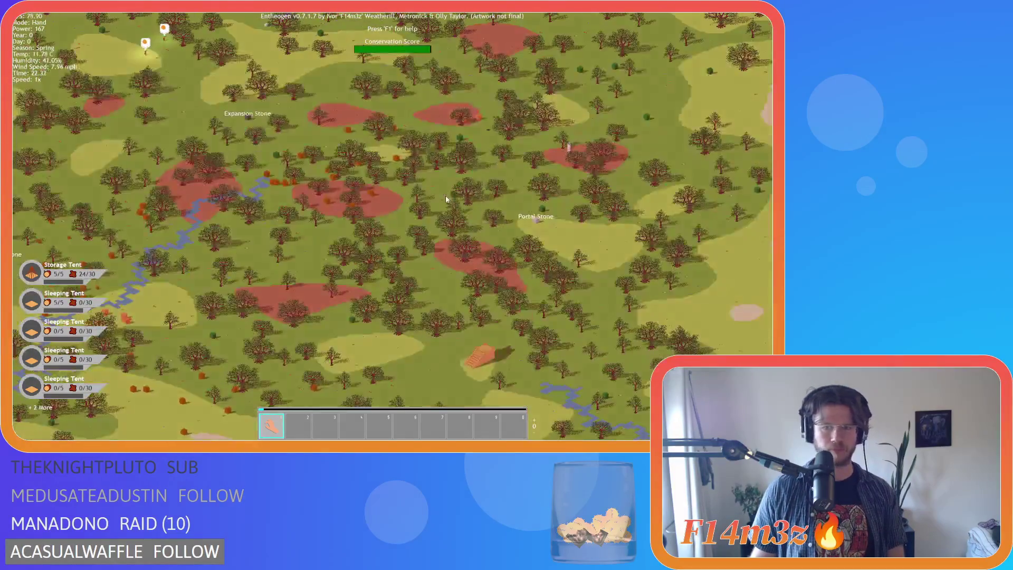
key(a)
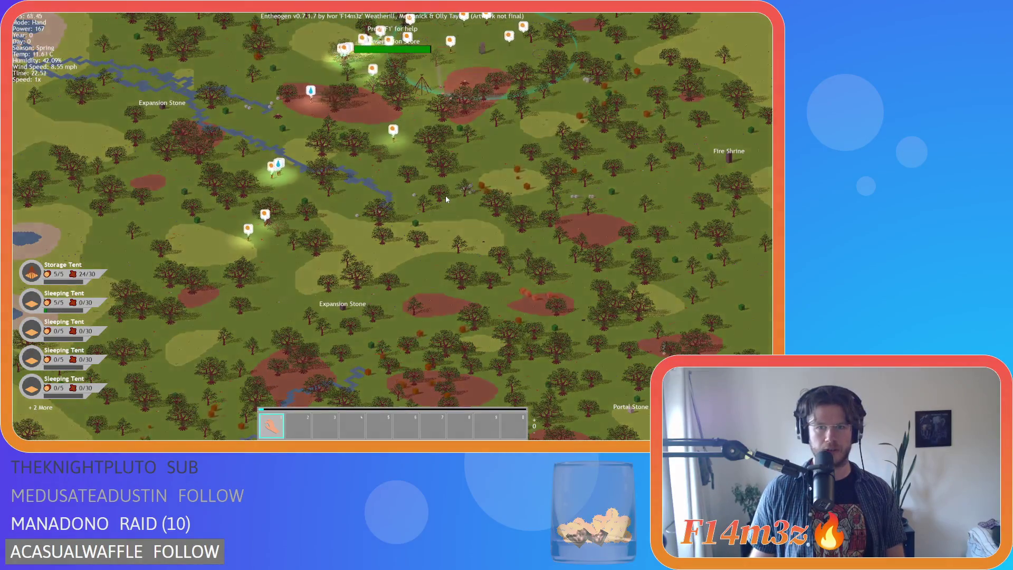
scroll(446, 195, up, 3)
scroll(446, 199, down, 2)
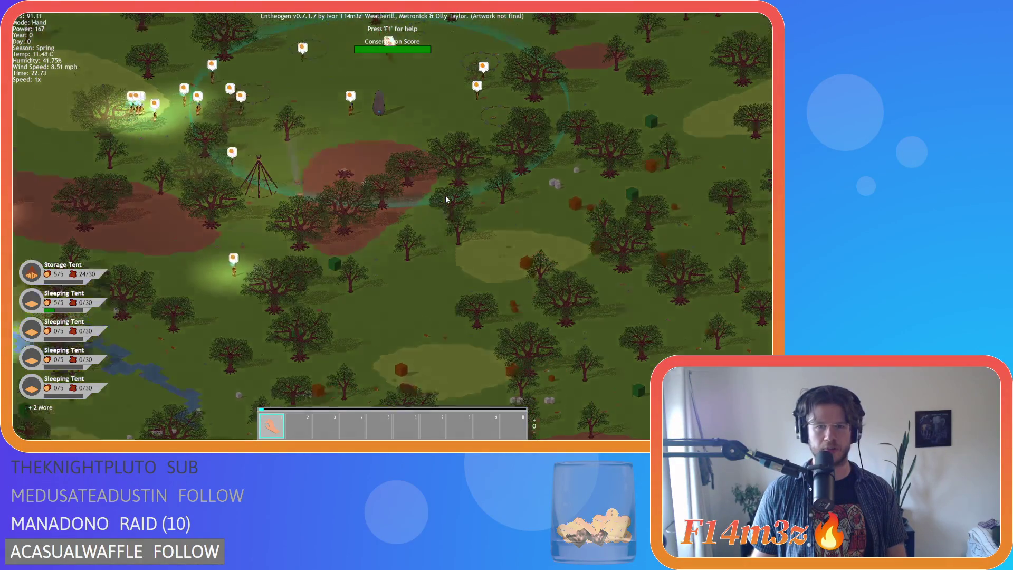
scroll(446, 199, down, 2)
key(s)
key(d)
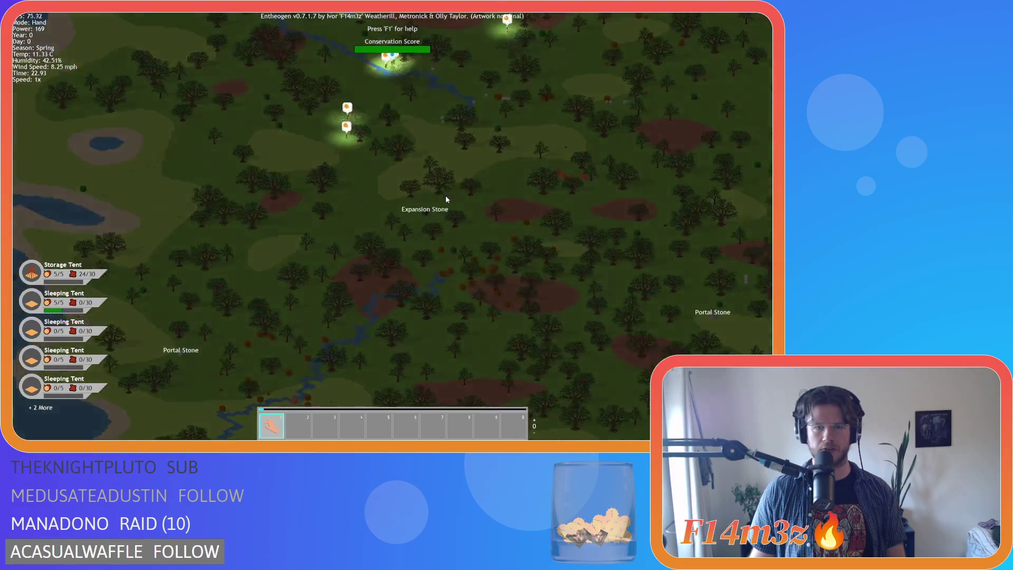
key(w)
key(d)
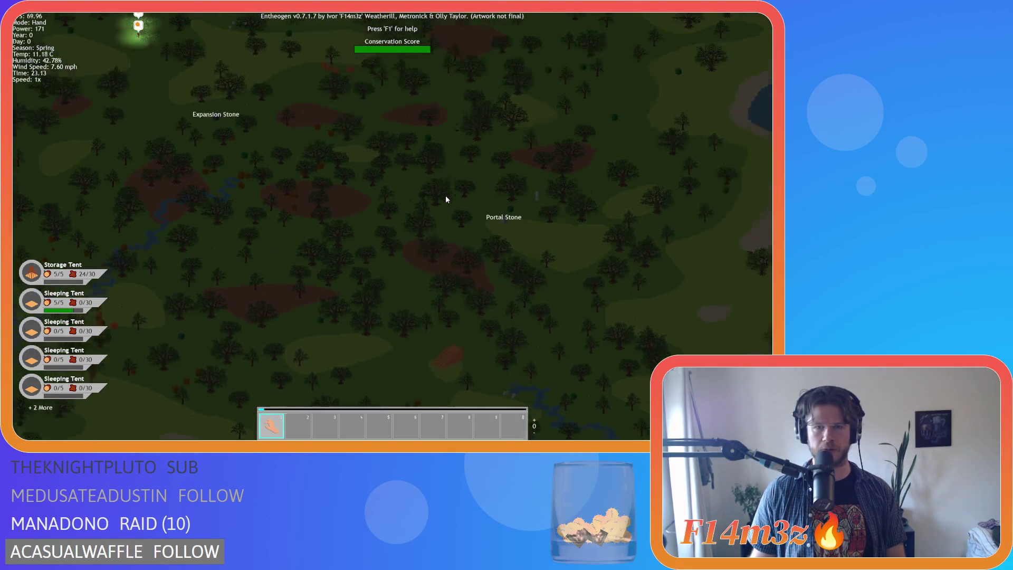
scroll(423, 227, up, 3)
scroll(420, 228, down, 3)
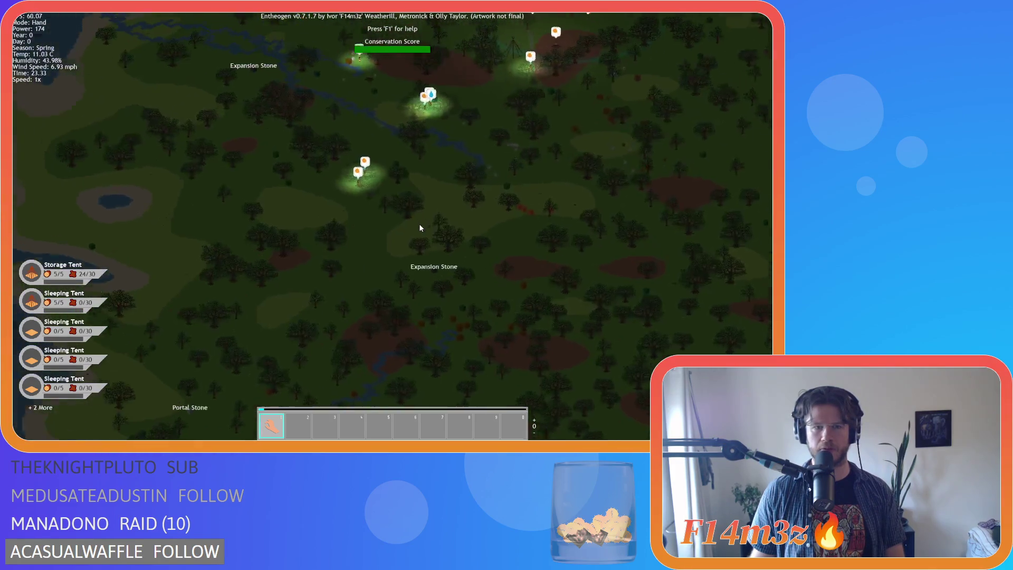
key(w)
scroll(420, 228, up, 4)
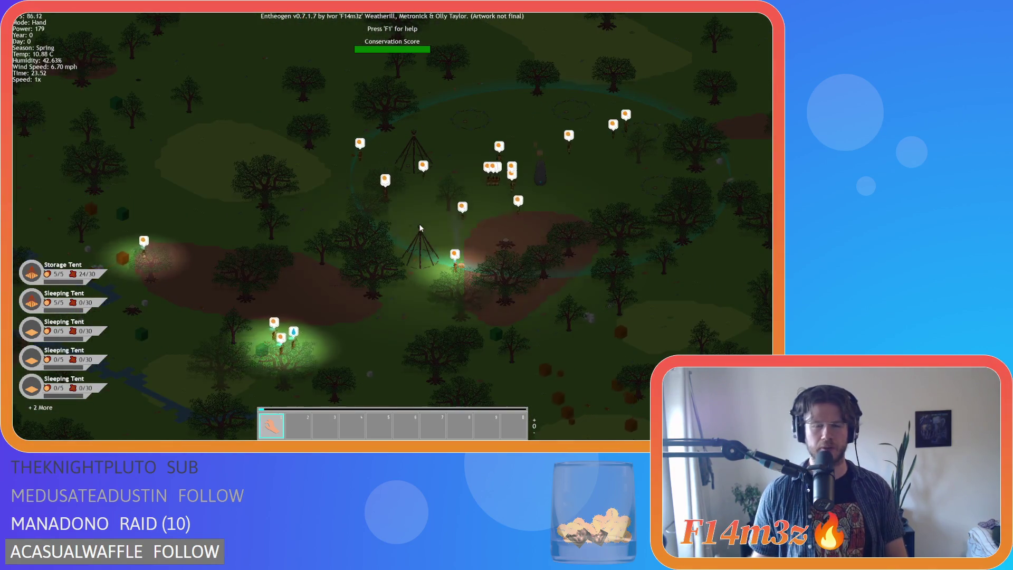
key(d)
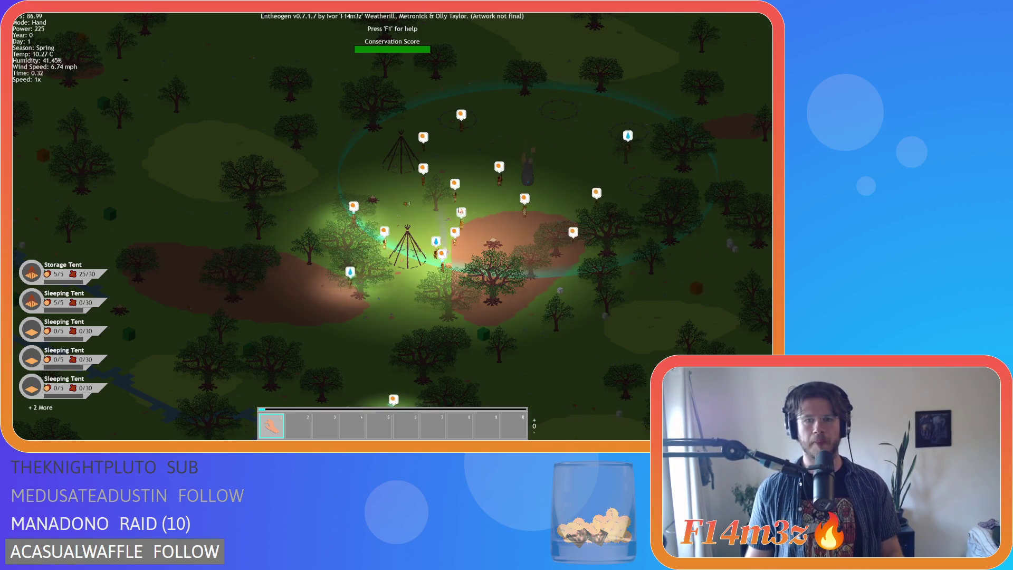
scroll(460, 211, up, 2)
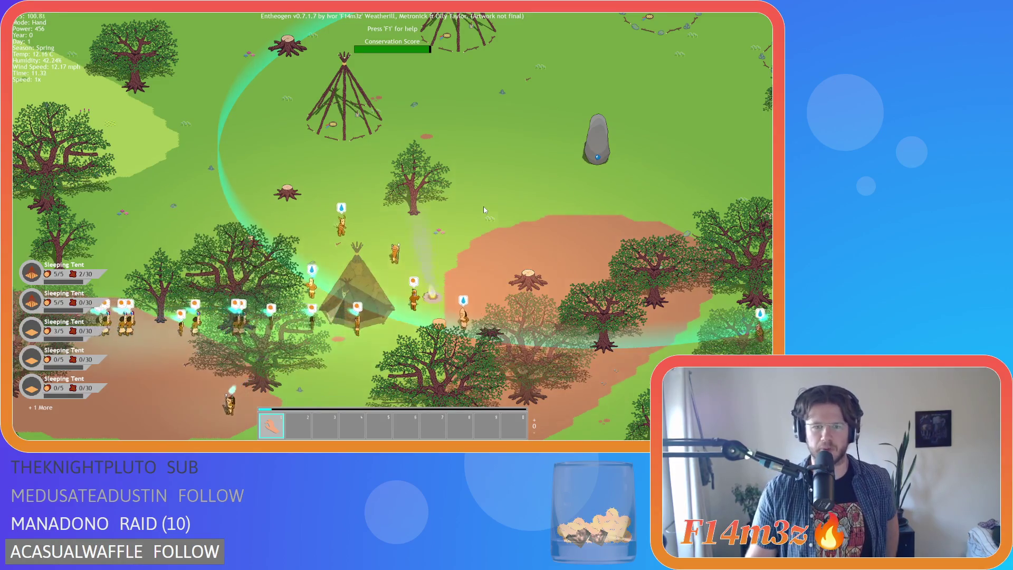
Step: Zoom in on the finished hide-covered teepee, then quit the test run with Escape and Y
scroll(417, 282, up, 3)
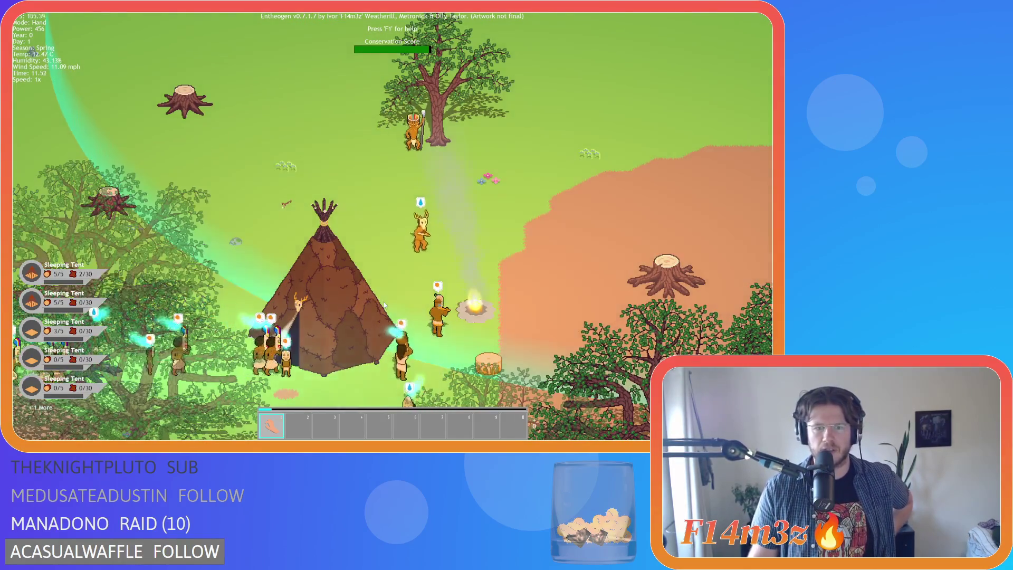
scroll(385, 296, down, 3)
scroll(401, 296, up, 3)
scroll(406, 298, down, 3)
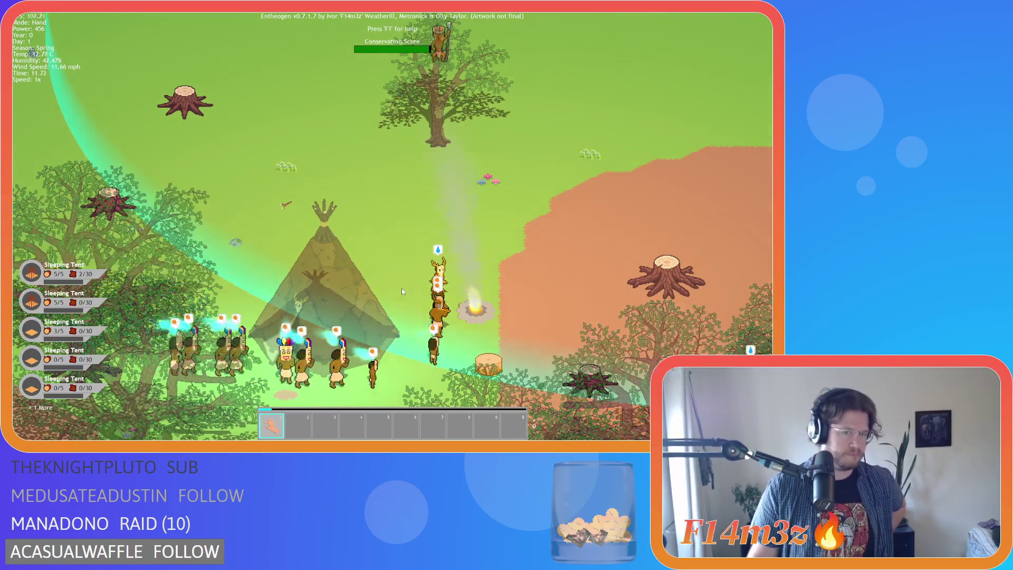
scroll(369, 298, up, 3)
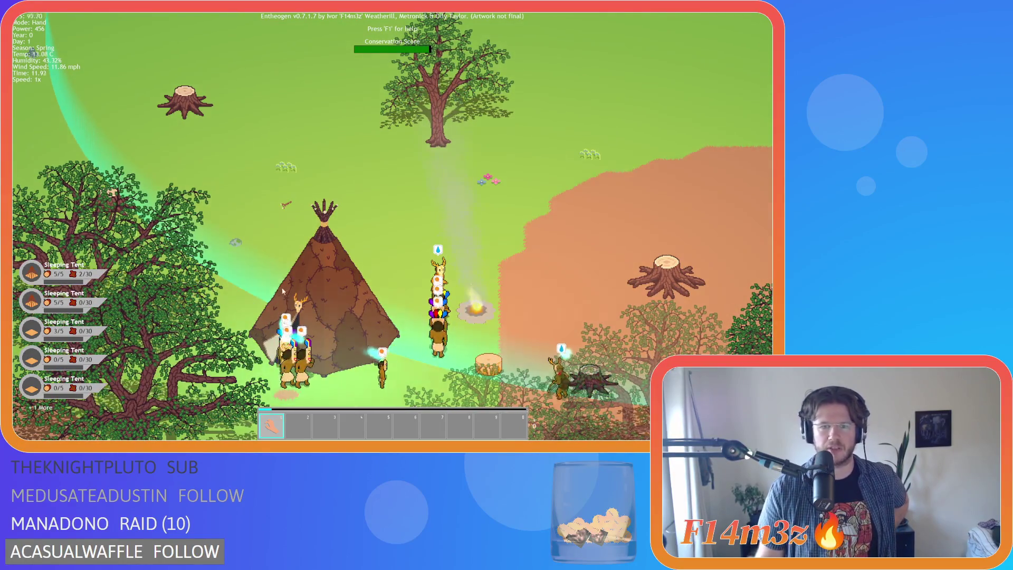
scroll(325, 232, down, 3)
scroll(326, 232, up, 3)
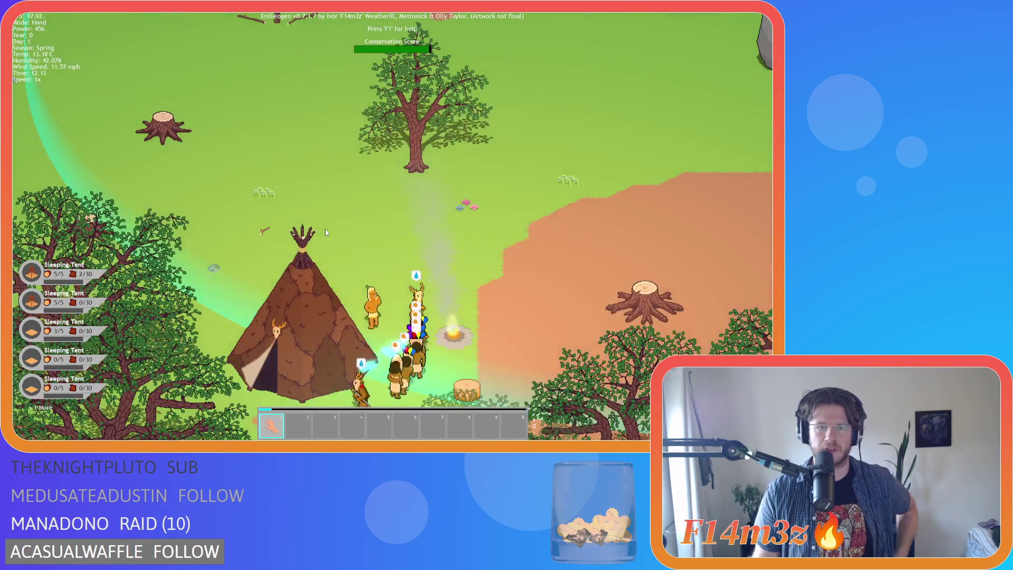
scroll(325, 232, down, 3)
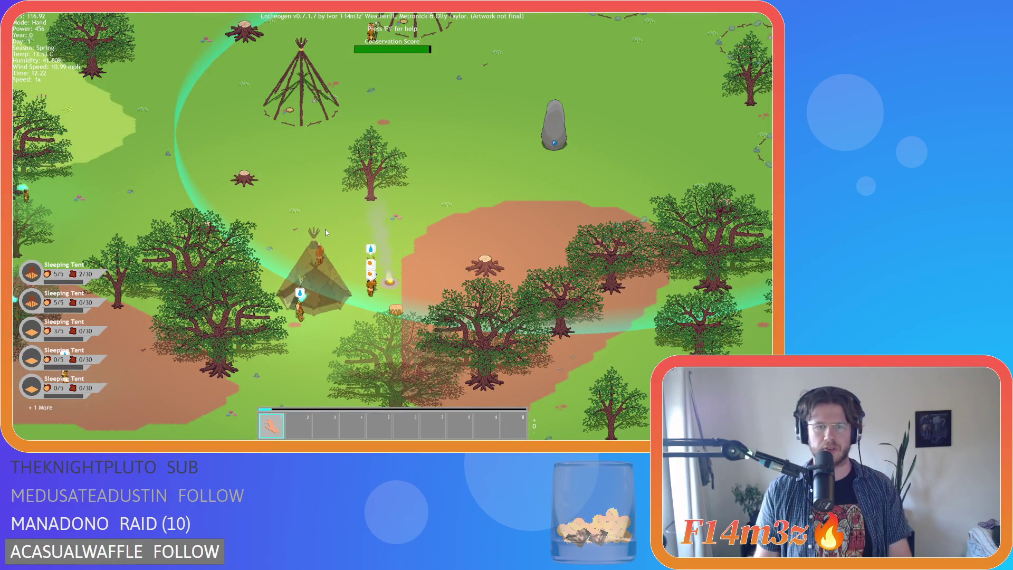
key(Escape)
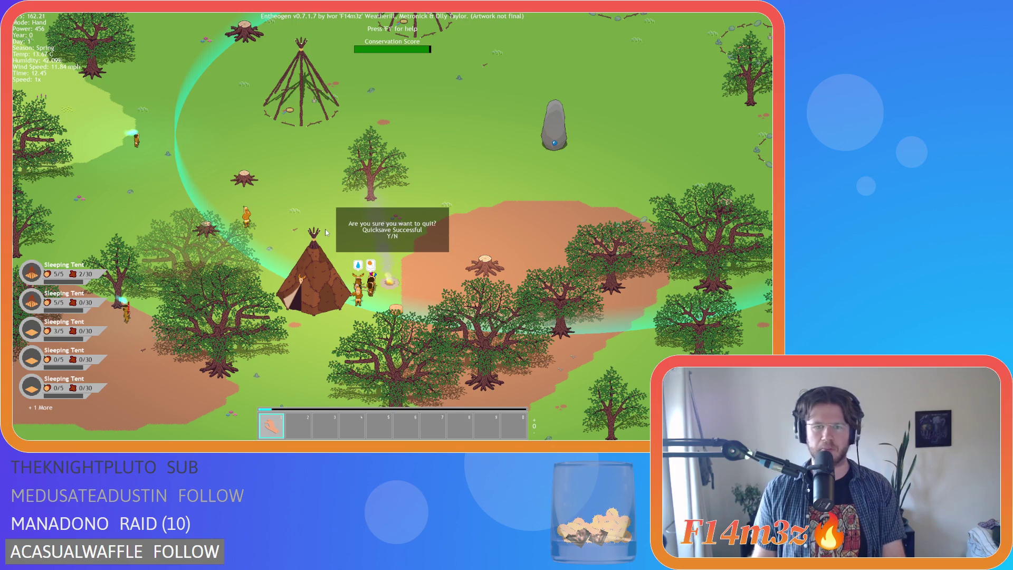
key(y)
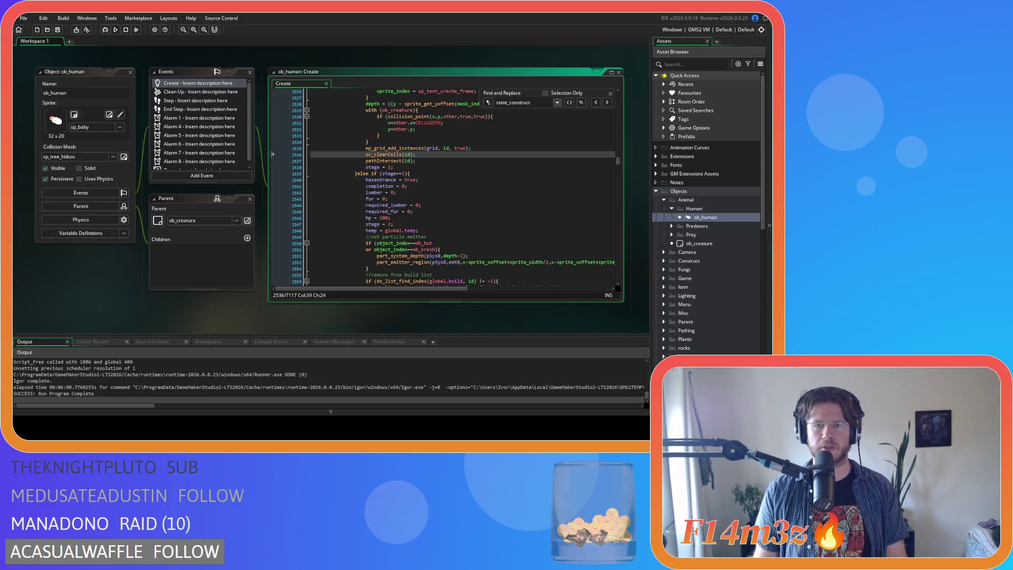
Step: Close all editor windows and collapse the Human and Animal object folders
key(ctrl+shift+w)
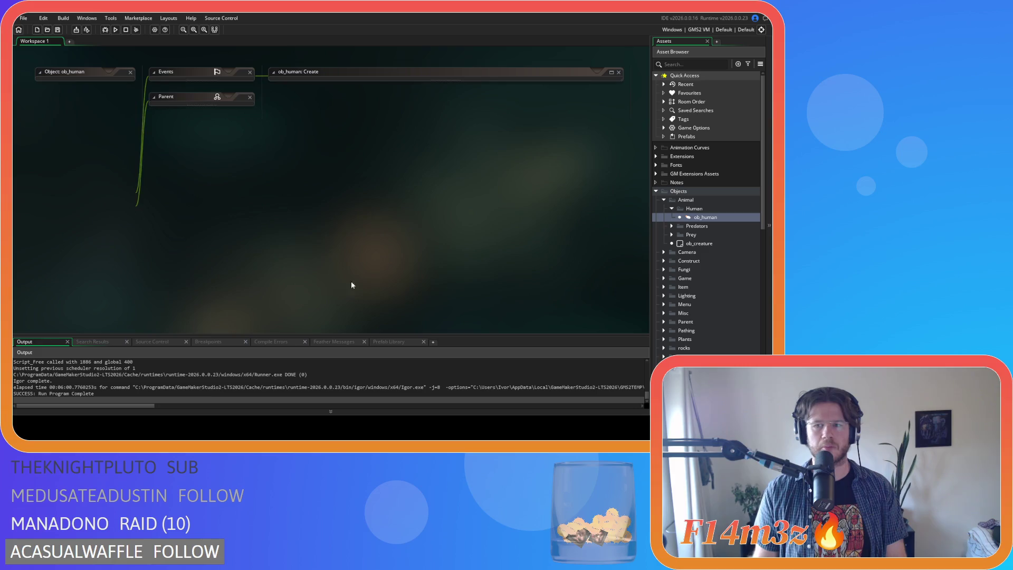
click(671, 208)
click(664, 200)
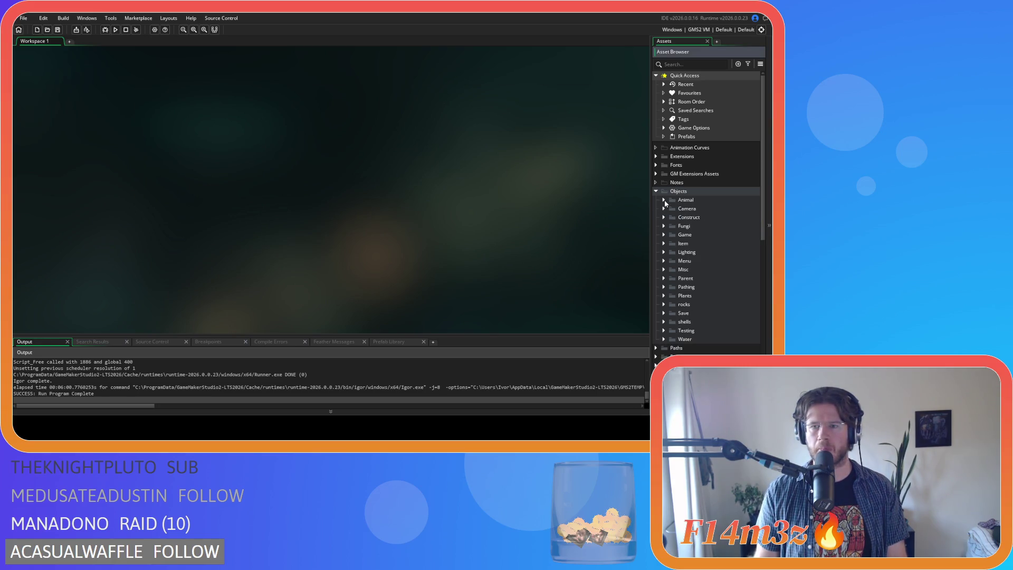
scroll(665, 299, down, 3)
scroll(664, 299, down, 3)
scroll(657, 197, down, 2)
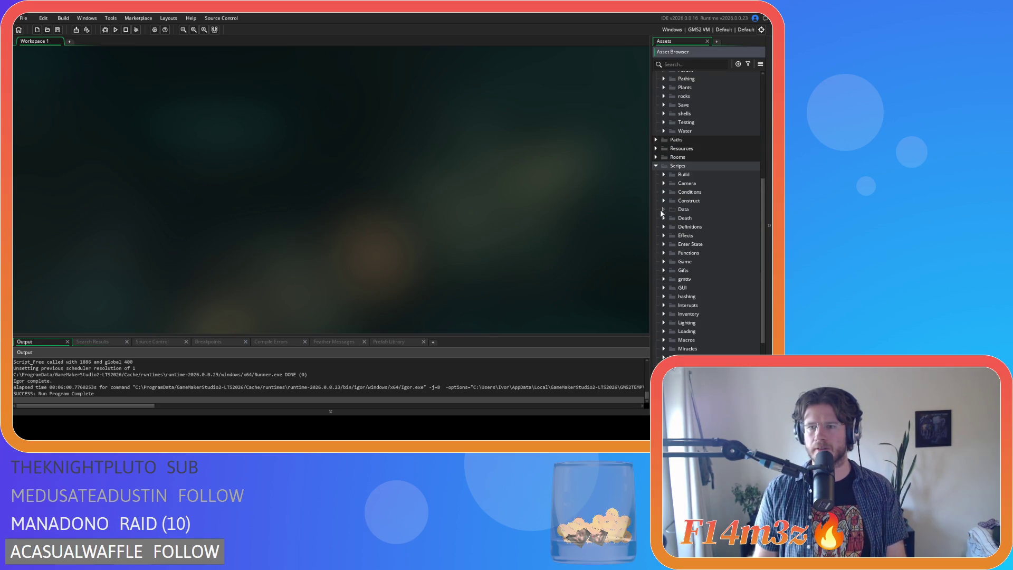
scroll(666, 210, down, 1)
scroll(665, 210, down, 1)
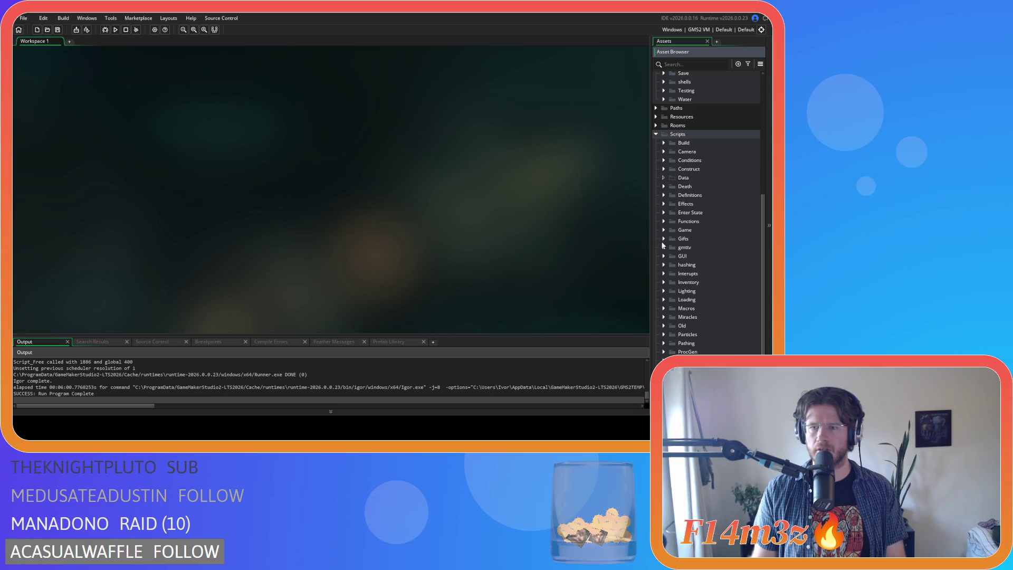
Step: Open the sc_shadowTent and sc_shadowTentCreche scripts from Scripts > Lighting > Shadows
click(664, 291)
scroll(671, 277, down, 3)
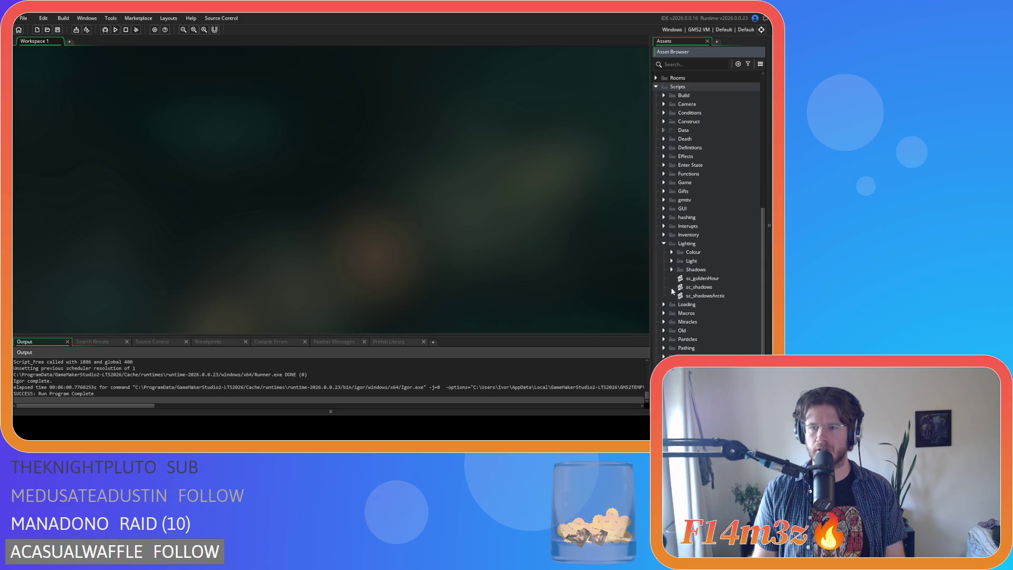
click(672, 261)
click(673, 261)
click(672, 270)
scroll(707, 285, down, 5)
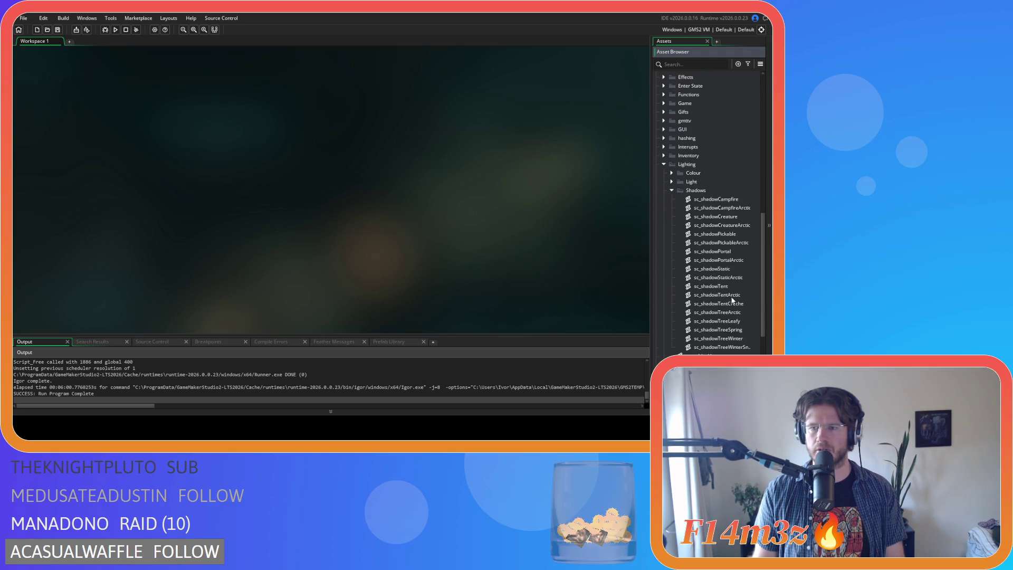
double_click(712, 286)
double_click(739, 304)
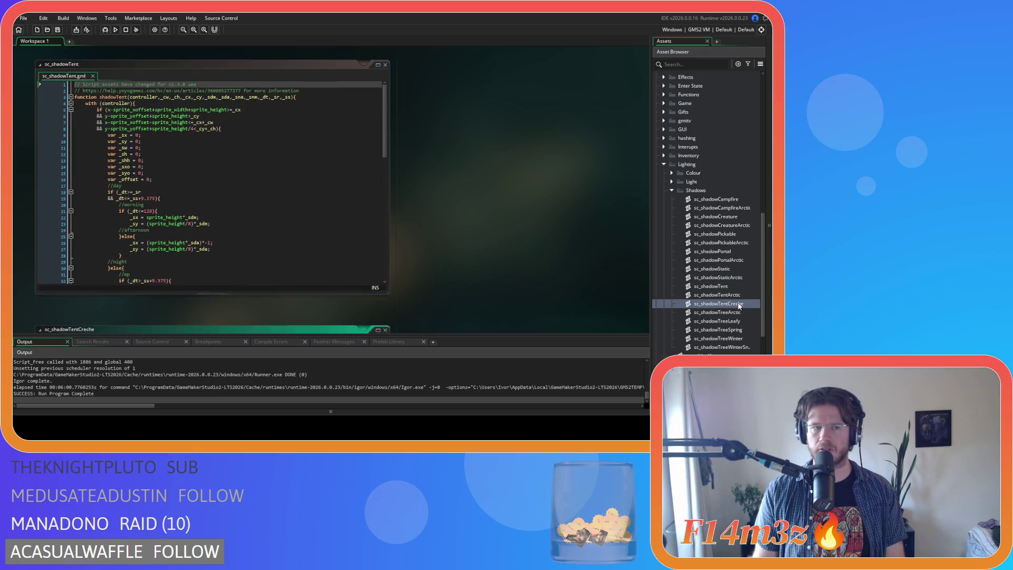
scroll(494, 116, up, 5)
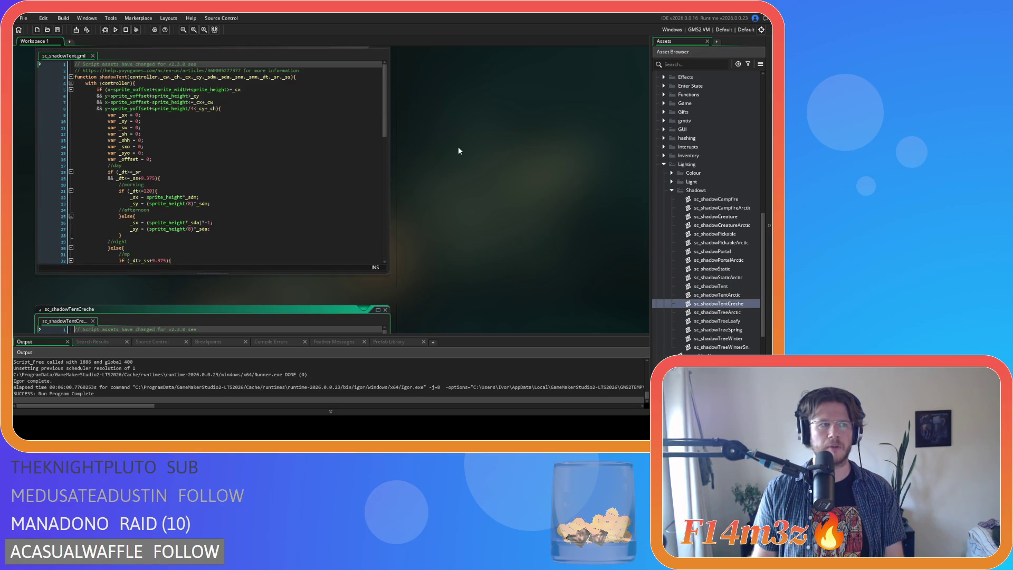
click(384, 118)
drag(385, 117, 384, 133)
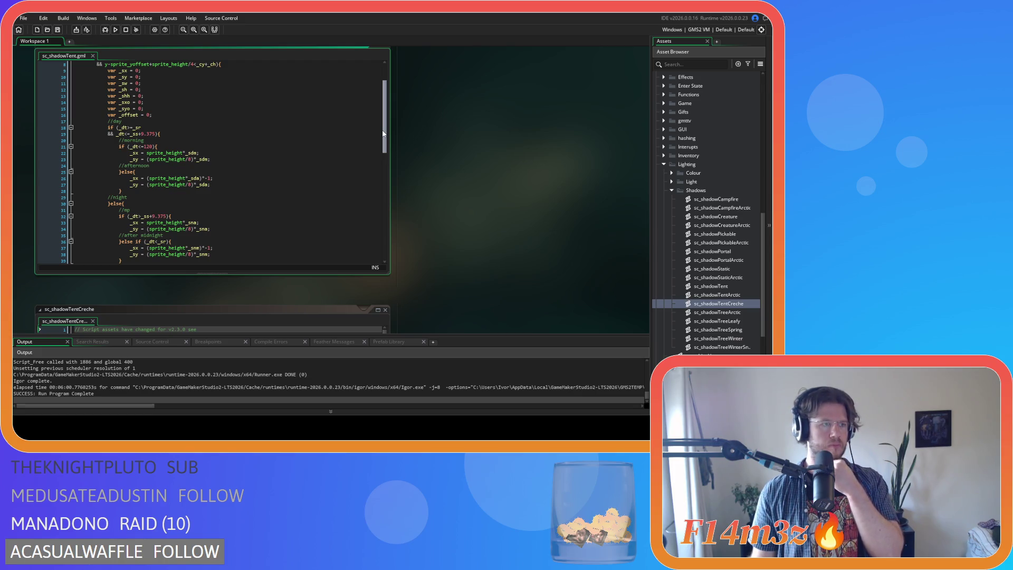
mouse_move(384, 134)
mouse_down()
mouse_move(368, 232)
mouse_move(357, 190)
mouse_up()
scroll(356, 192, down, 6)
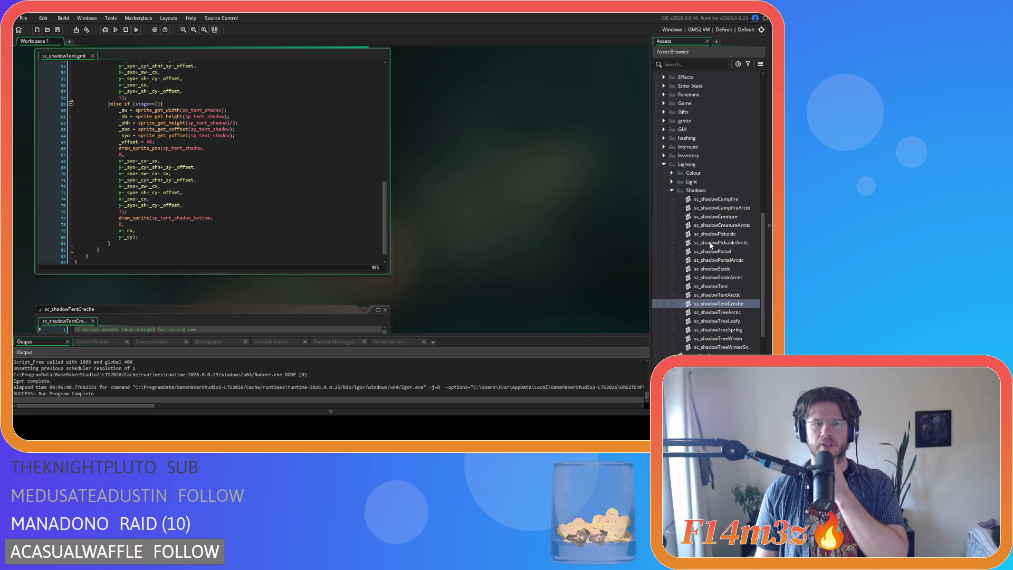
click(671, 190)
click(663, 169)
right_click(558, 214)
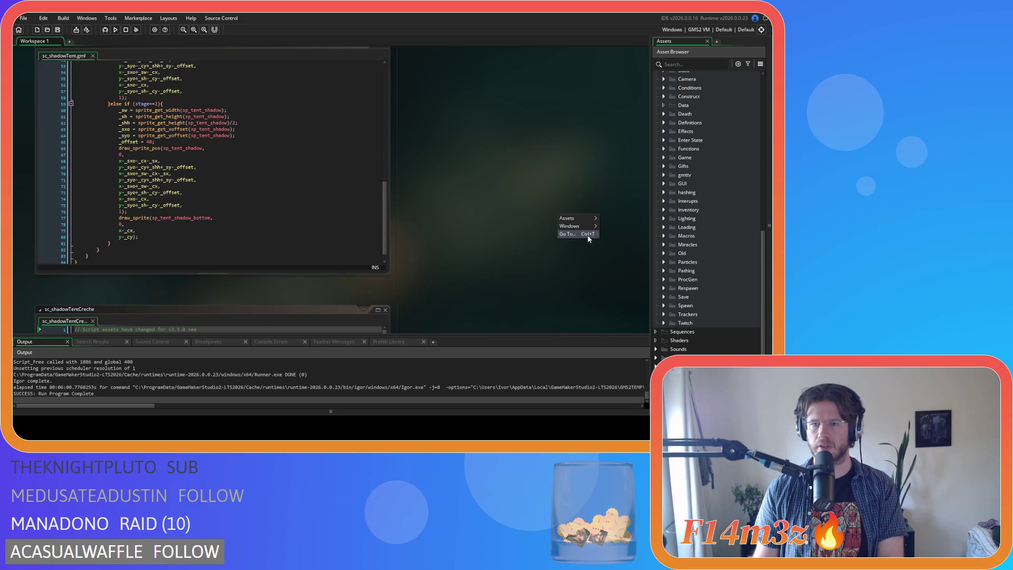
Step: Close the code editors and open sp_tent_shadow_bottom from Sprites > Constructs
mouse_move(572, 226)
click(611, 253)
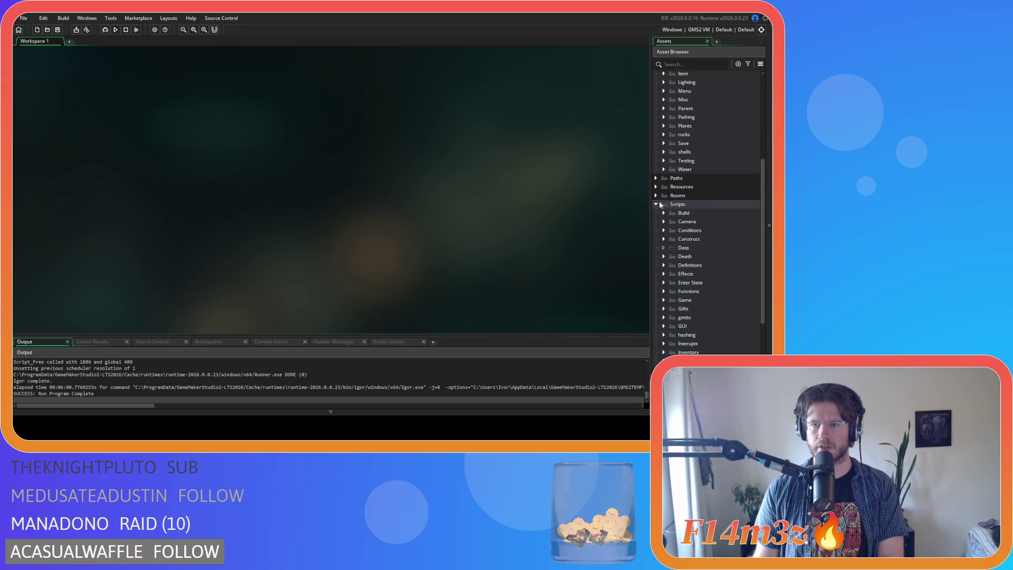
click(655, 208)
click(656, 360)
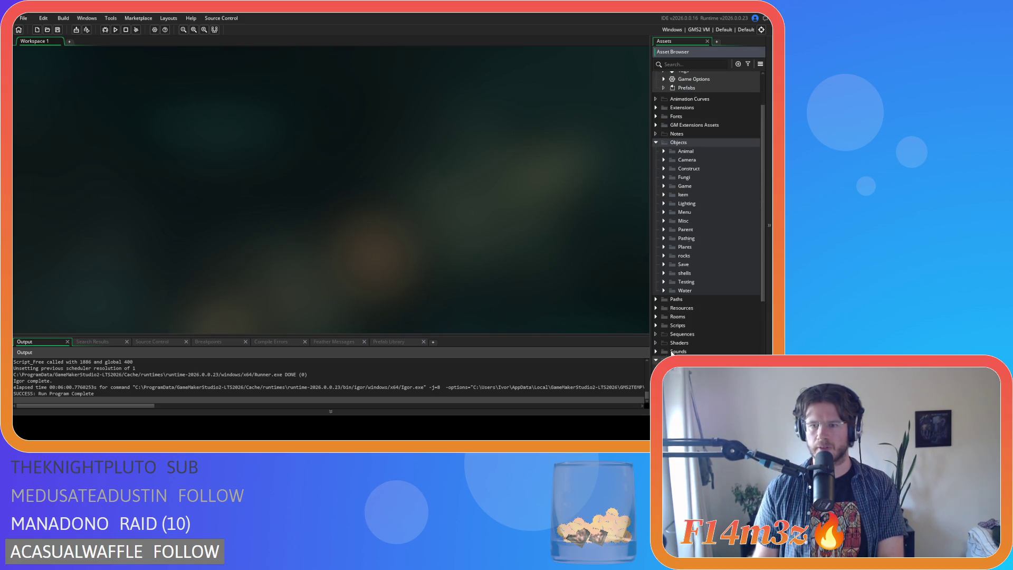
click(664, 236)
scroll(733, 249, down, 5)
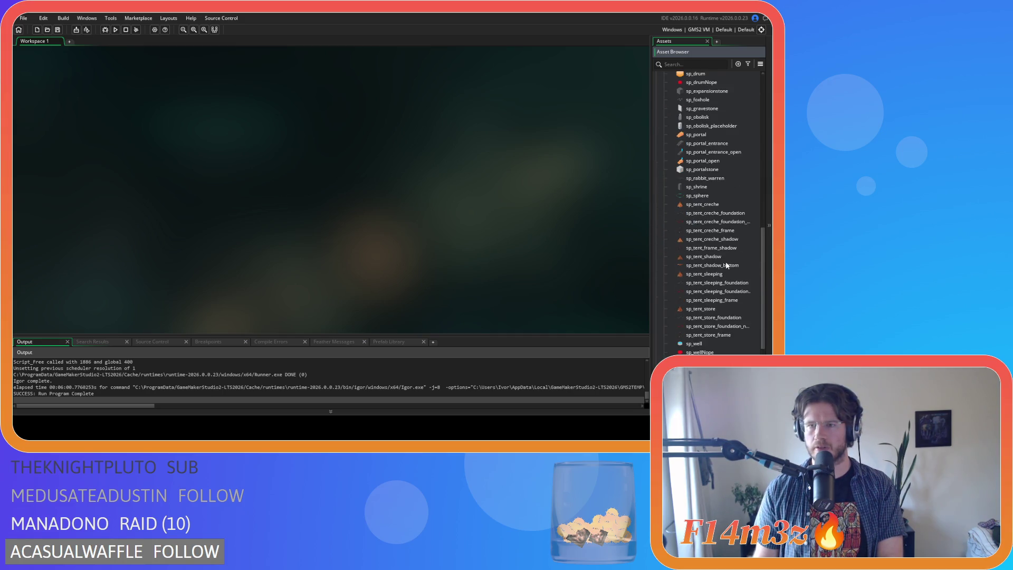
double_click(726, 265)
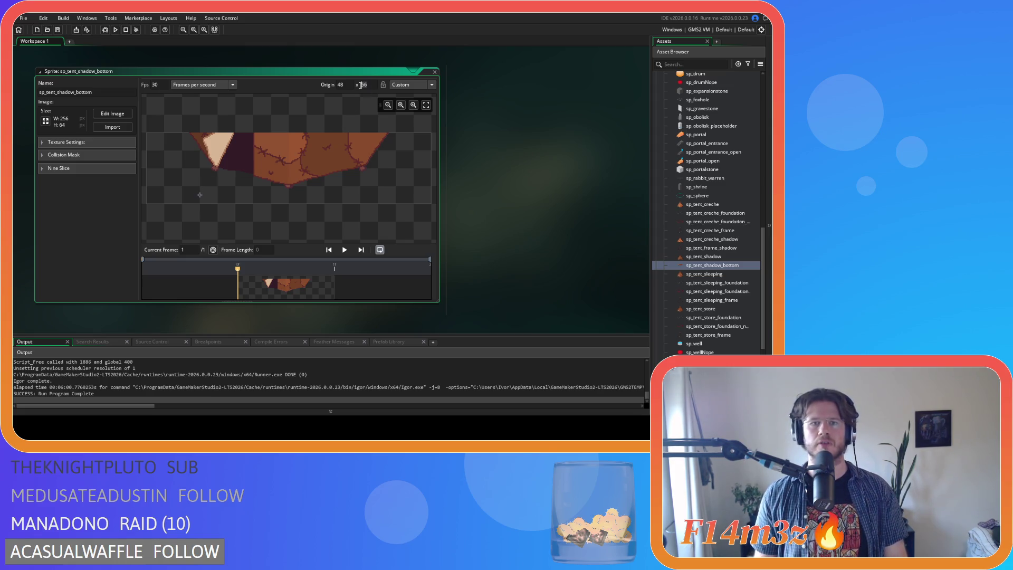
Step: Change the sprite's origin Y to 40, making it 48 x 40, and close all editors
text(40)
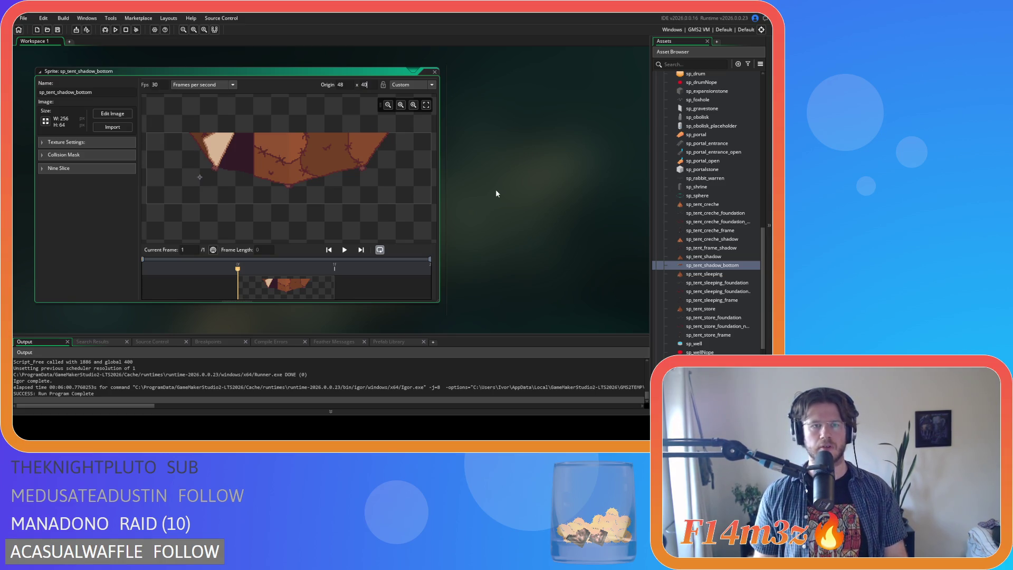
right_click(513, 160)
mouse_move(533, 169)
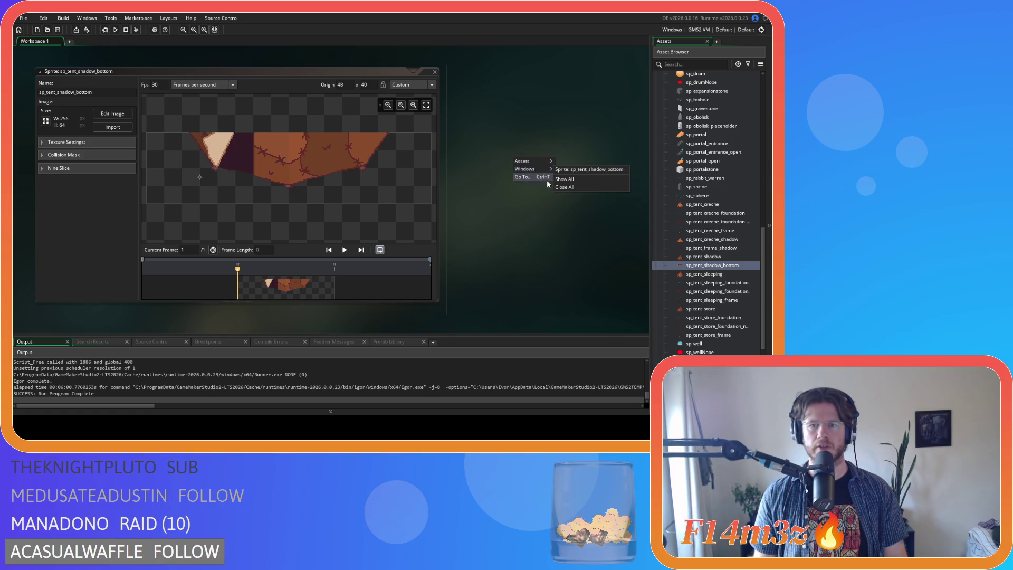
click(567, 189)
scroll(682, 169, up, 4)
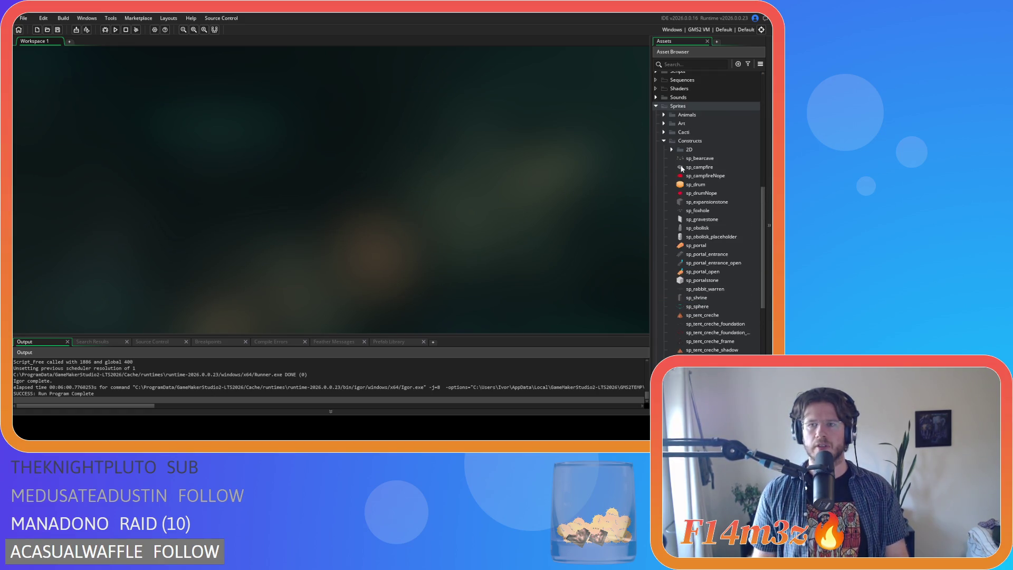
Step: Collapse the Constructs and Objects folders and rebuild and launch Entheogen
click(664, 140)
scroll(654, 202, up, 5)
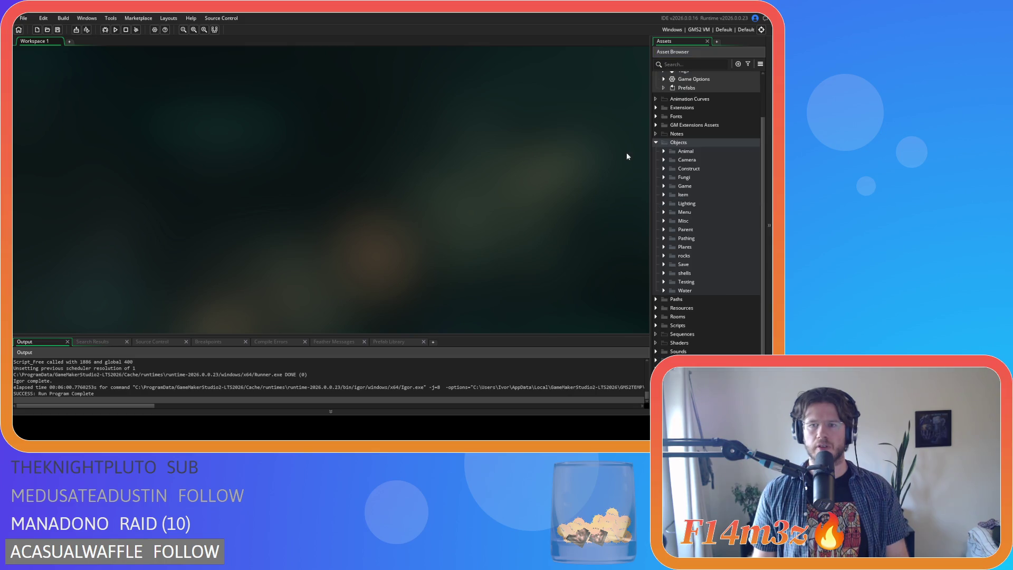
click(658, 145)
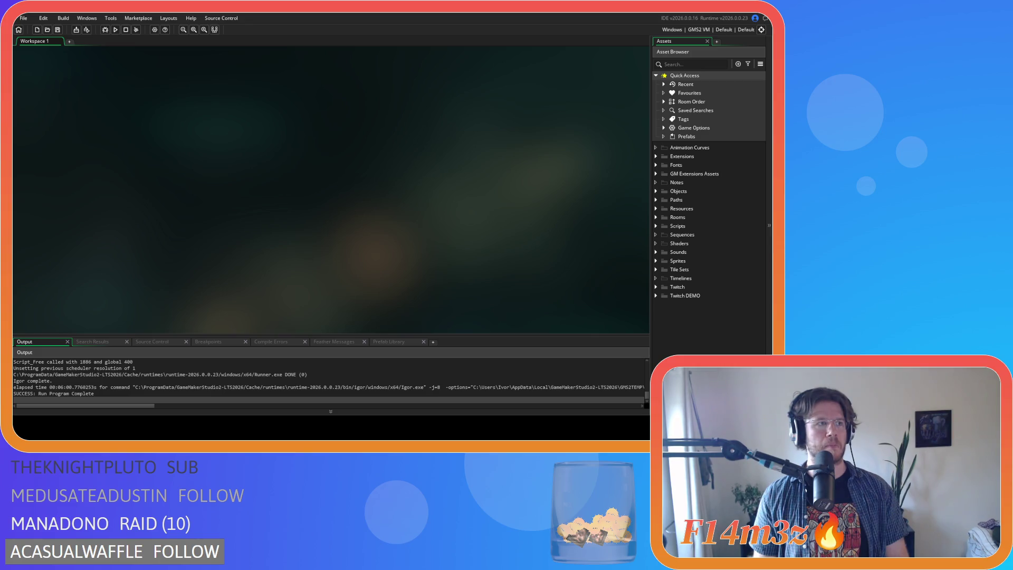
key(F5)
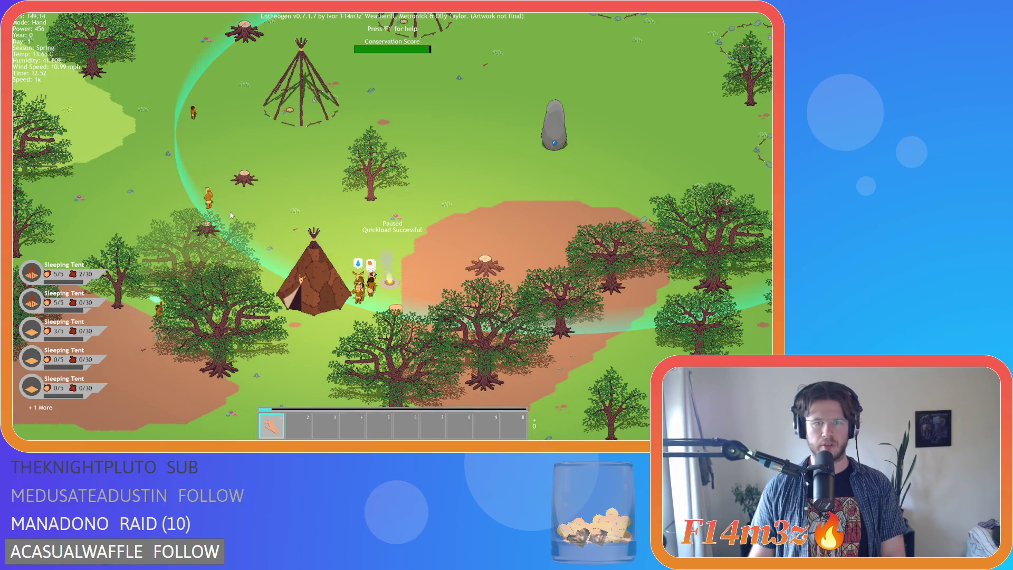
Step: Zoom in on the teepee and campfire and pan right to frame the tent's shadow
scroll(236, 270, up, 3)
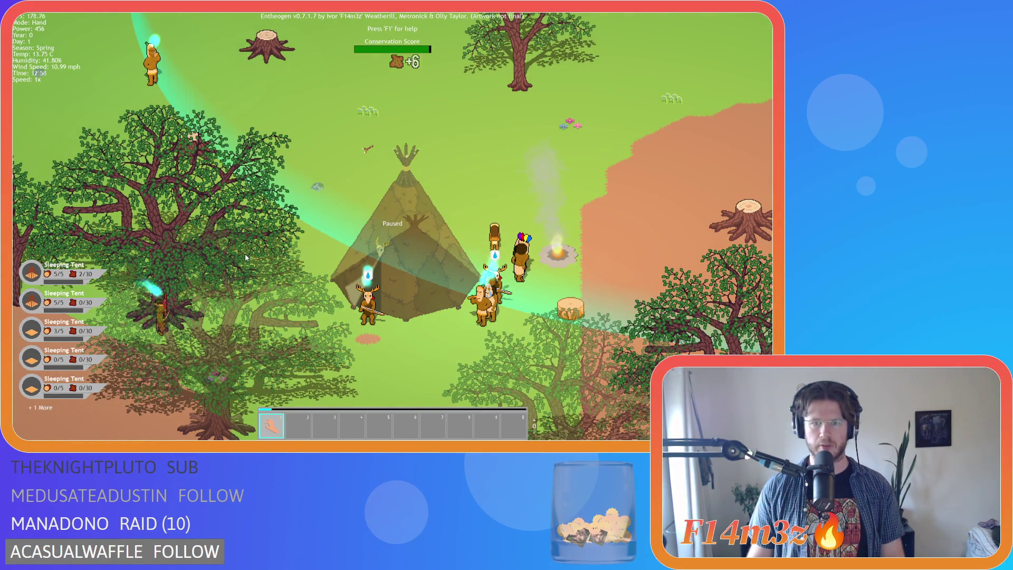
key(d)
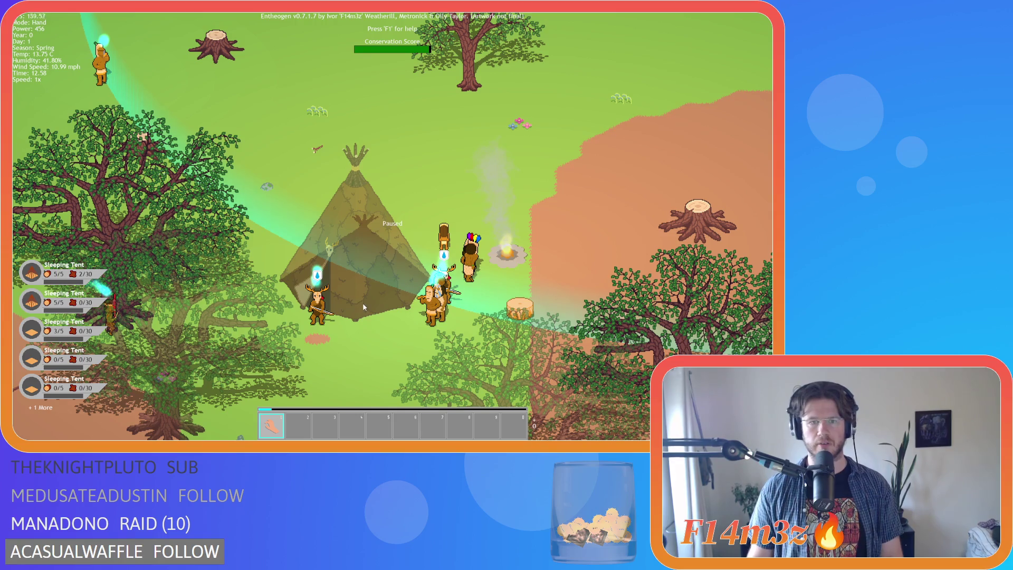
key(d)
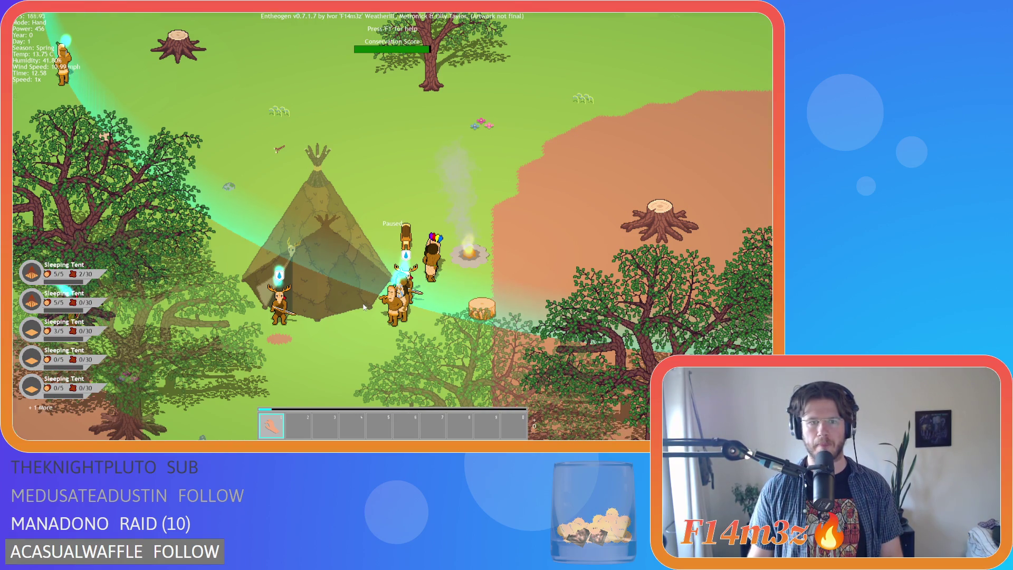
key(a)
key(d)
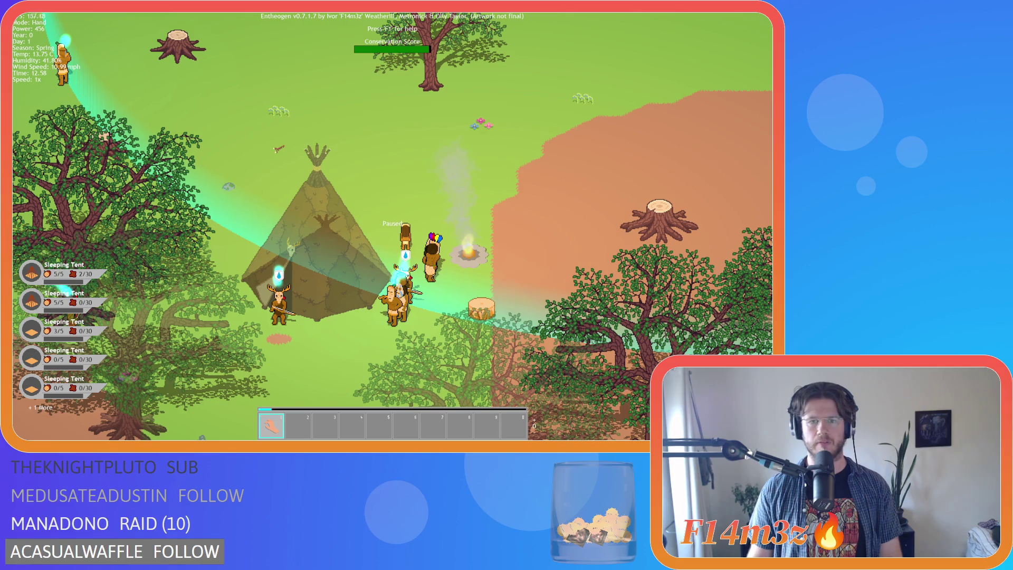
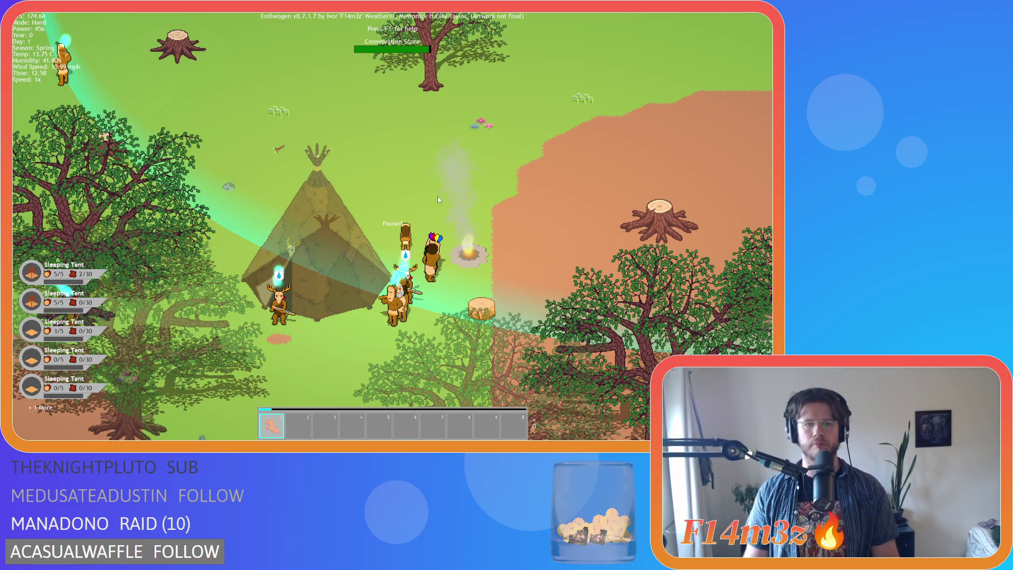
Step: Pan across the map, then settle the view around the standing stone
key(s)
key(w)
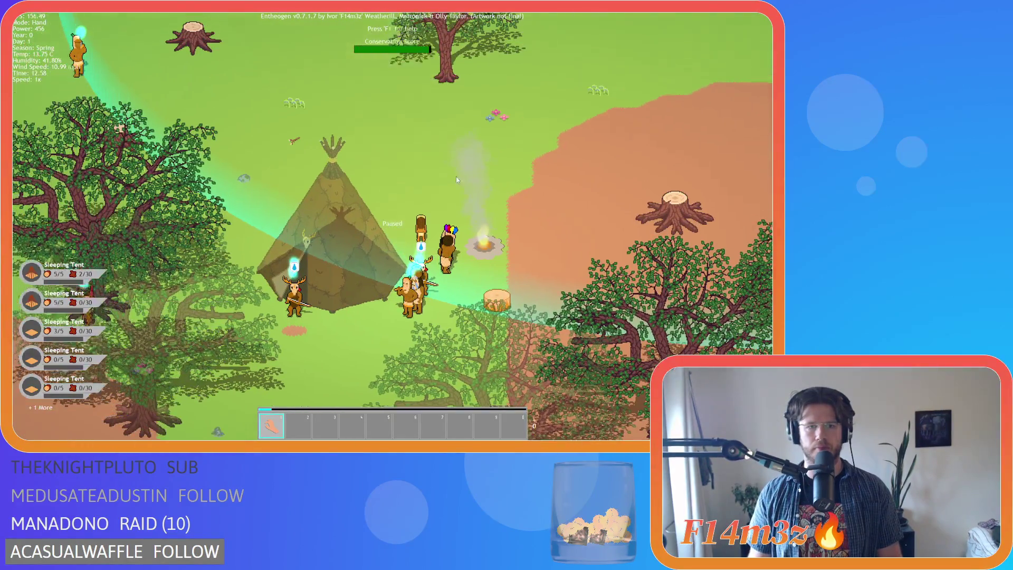
scroll(457, 180, down, 5)
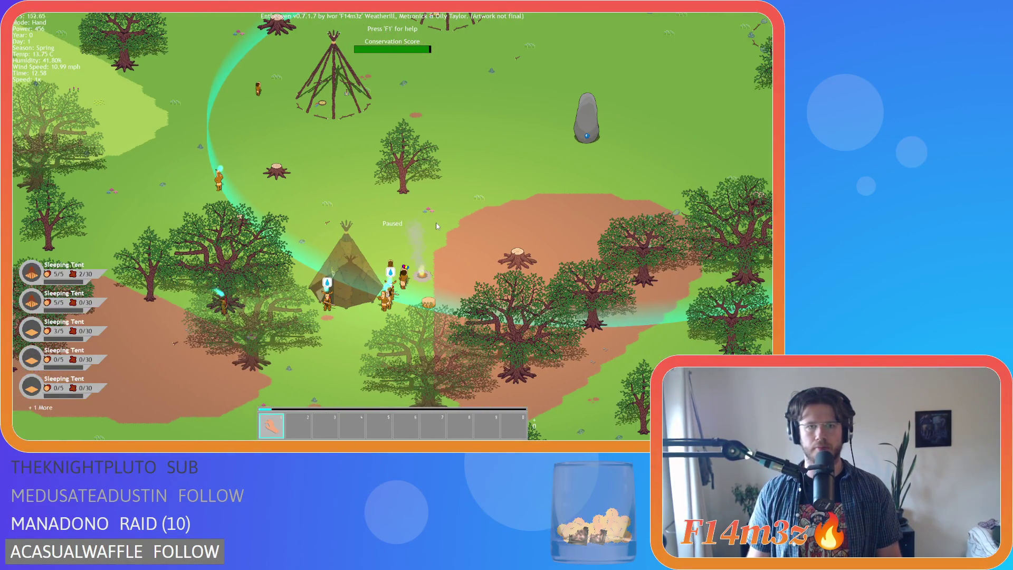
key(s)
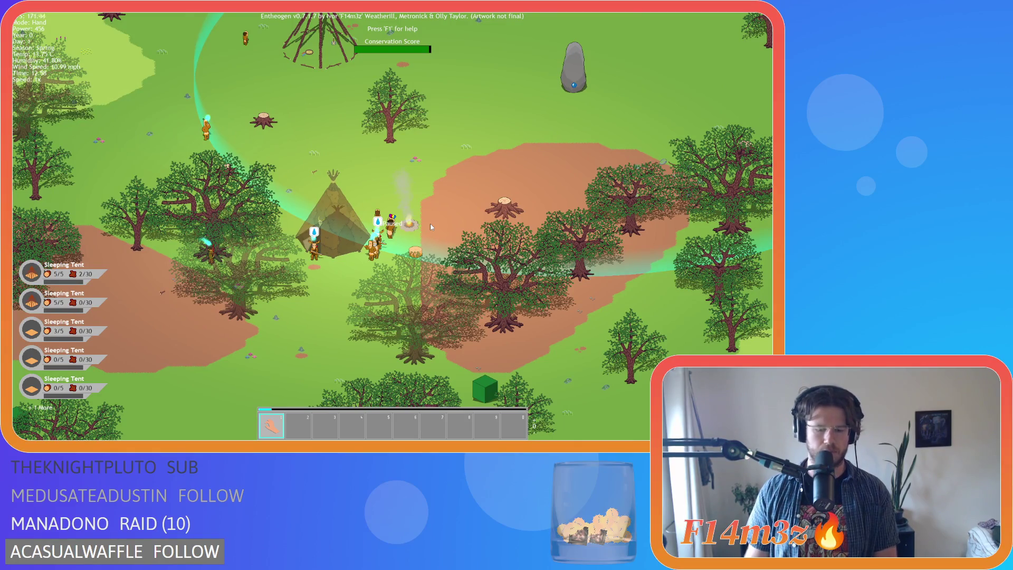
key(w)
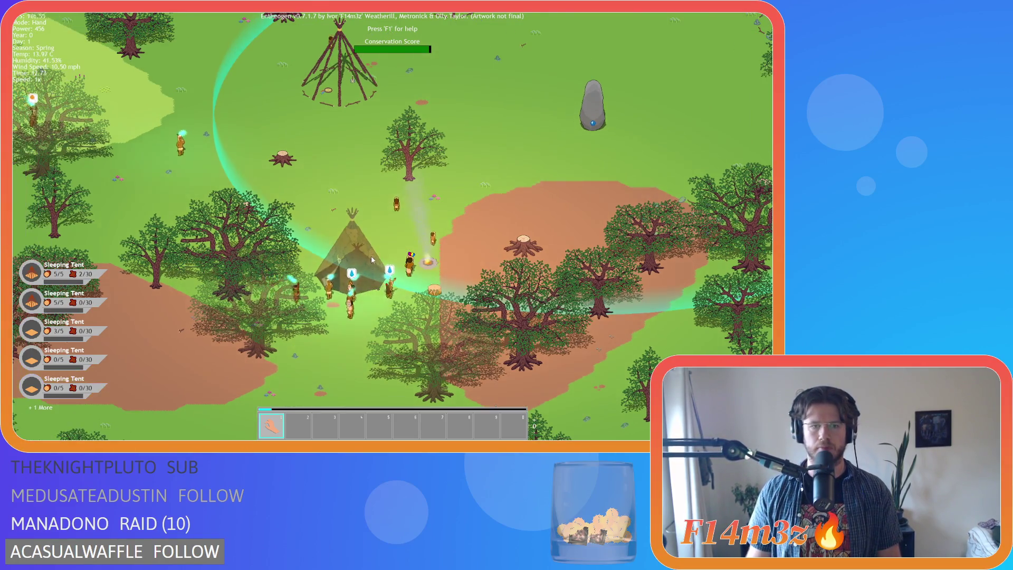
key(d)
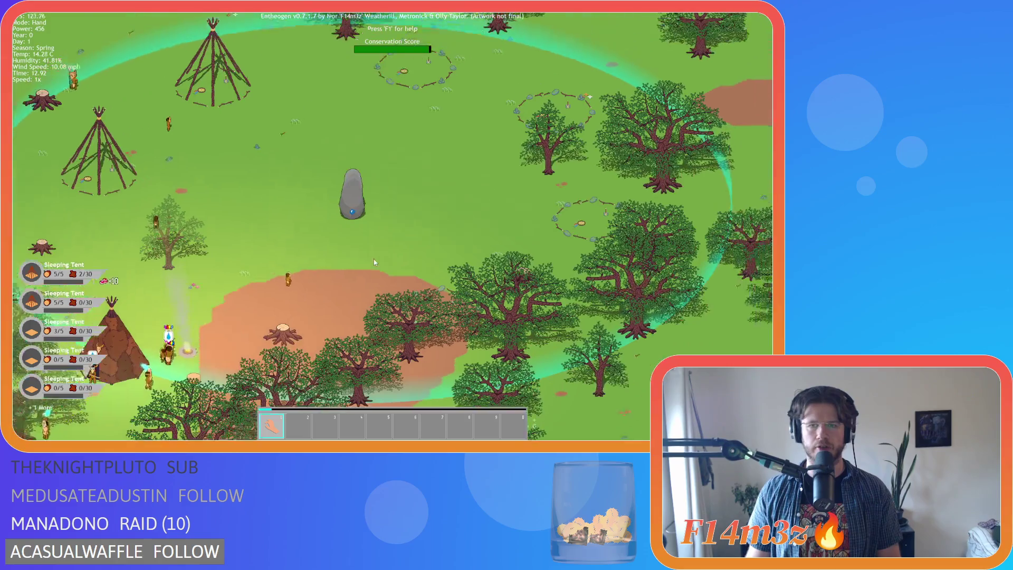
key(a)
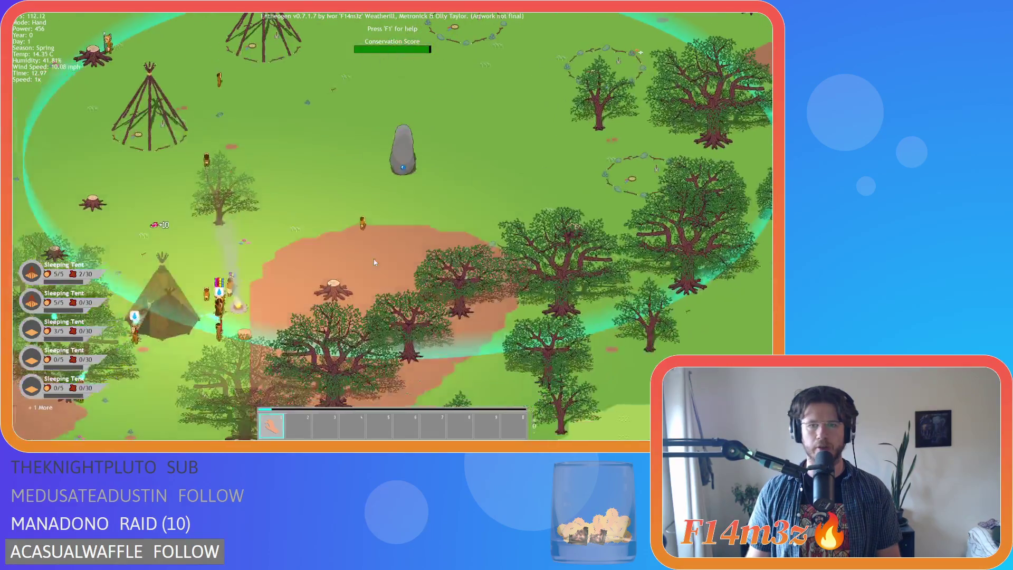
key(d)
key(s)
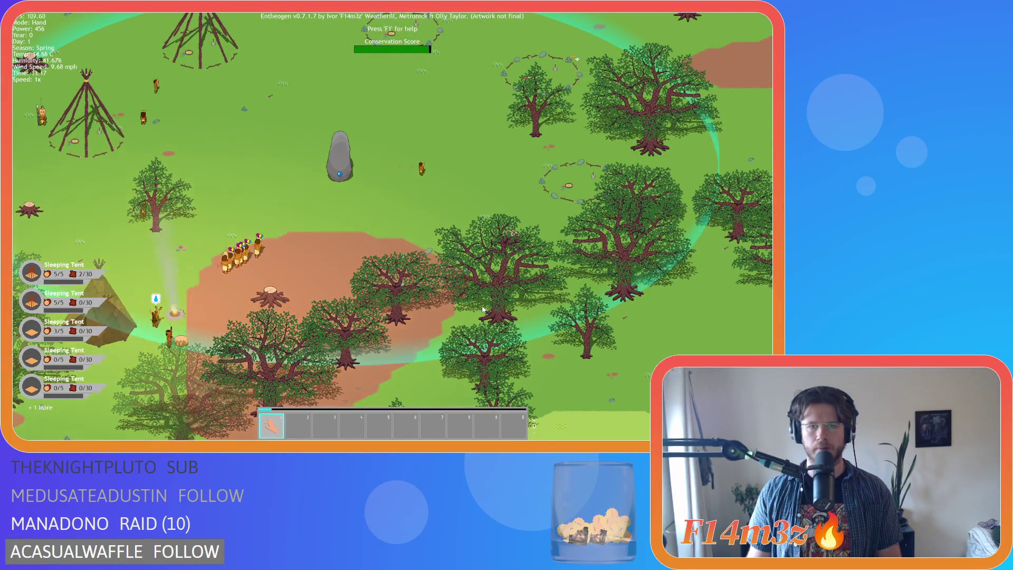
Step: Zoom in close on the left tent frame, then zoom back out
key(a)
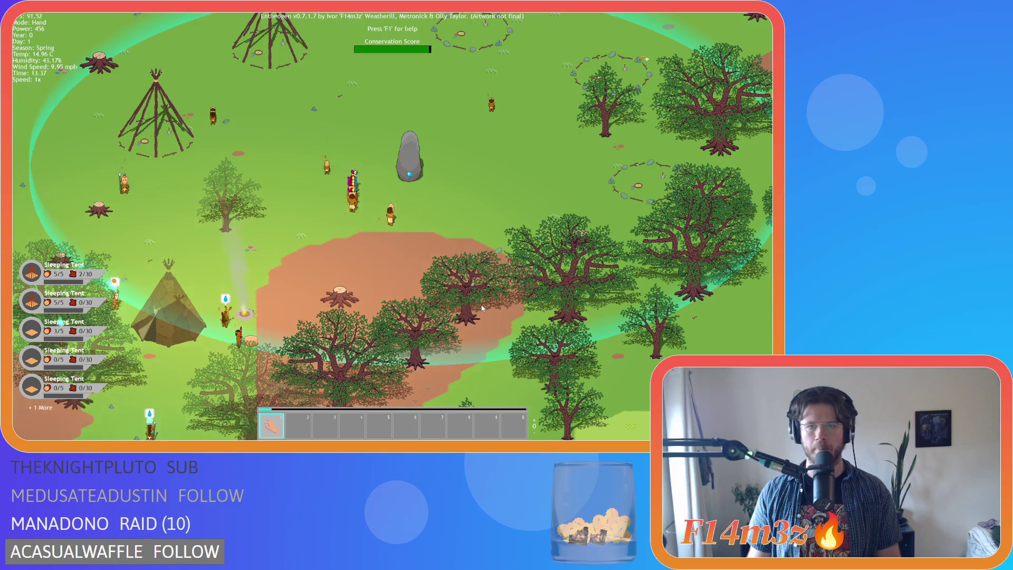
key(a)
key(w)
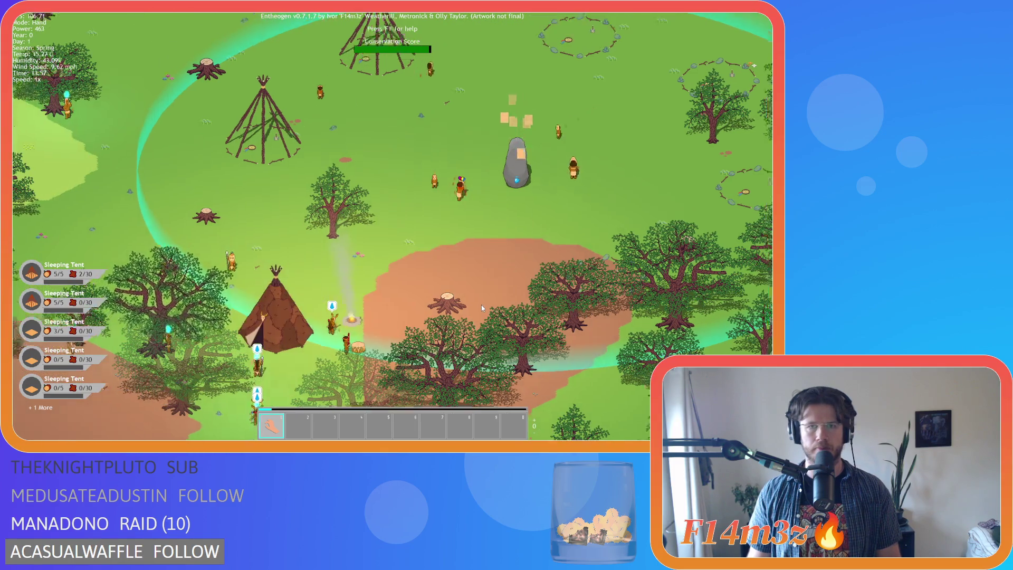
key(a)
key(w)
scroll(412, 215, up, 3)
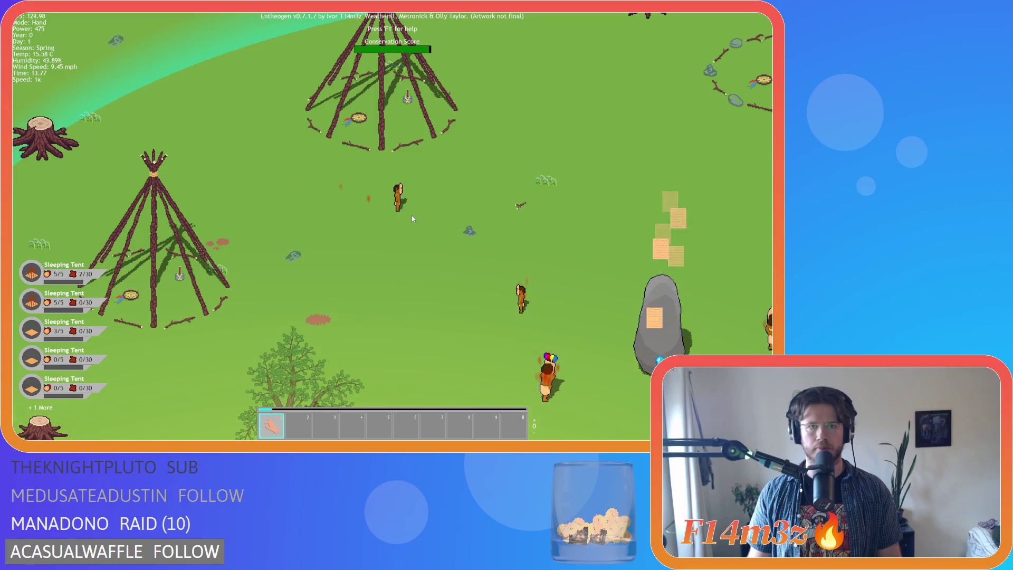
key(a)
key(s)
scroll(365, 230, down, 3)
Step: Sweep over the tent frames and stone circles back to a wide camp-and-campfire view
key(d)
key(s)
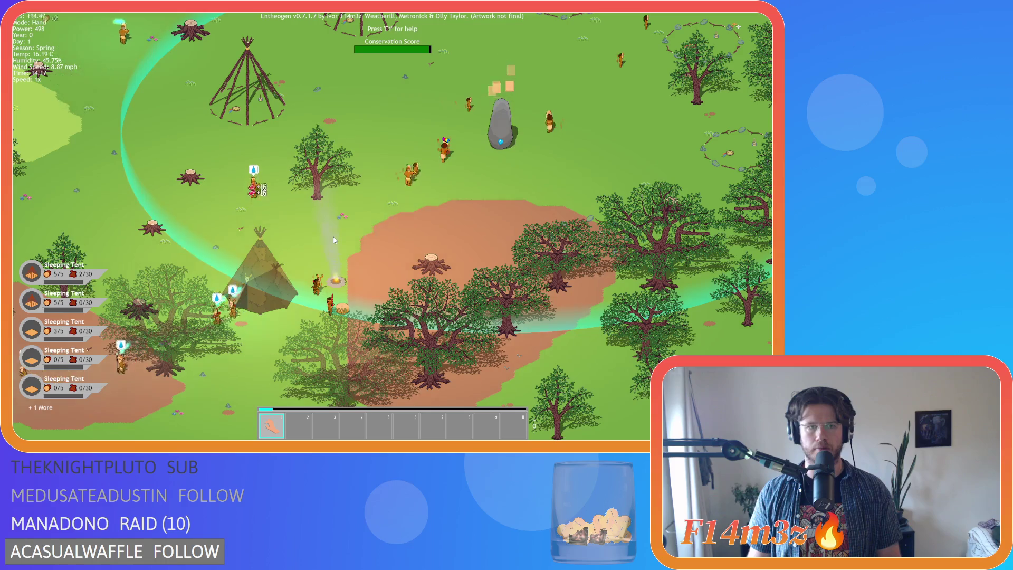
key(w)
key(w)
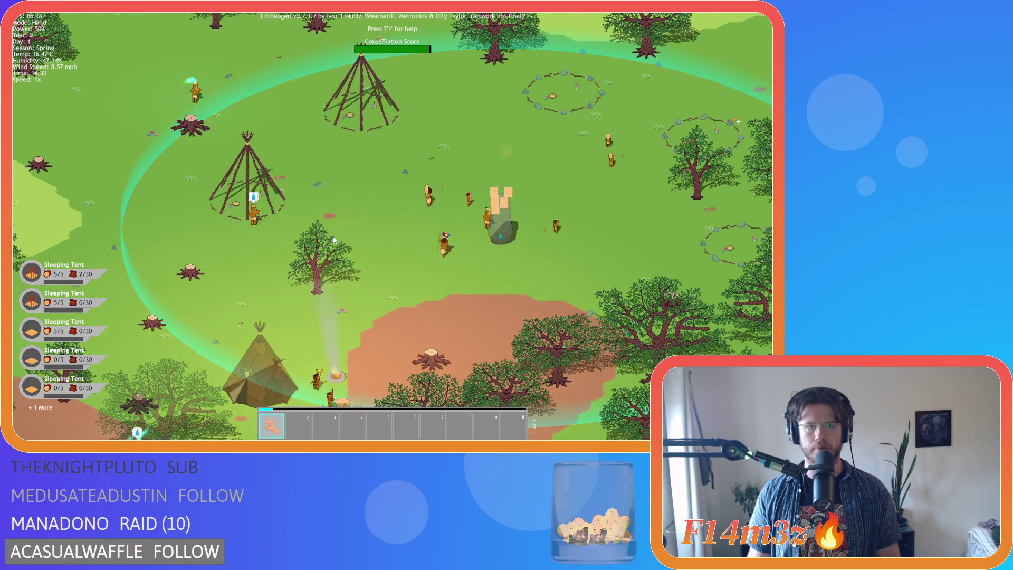
key(w)
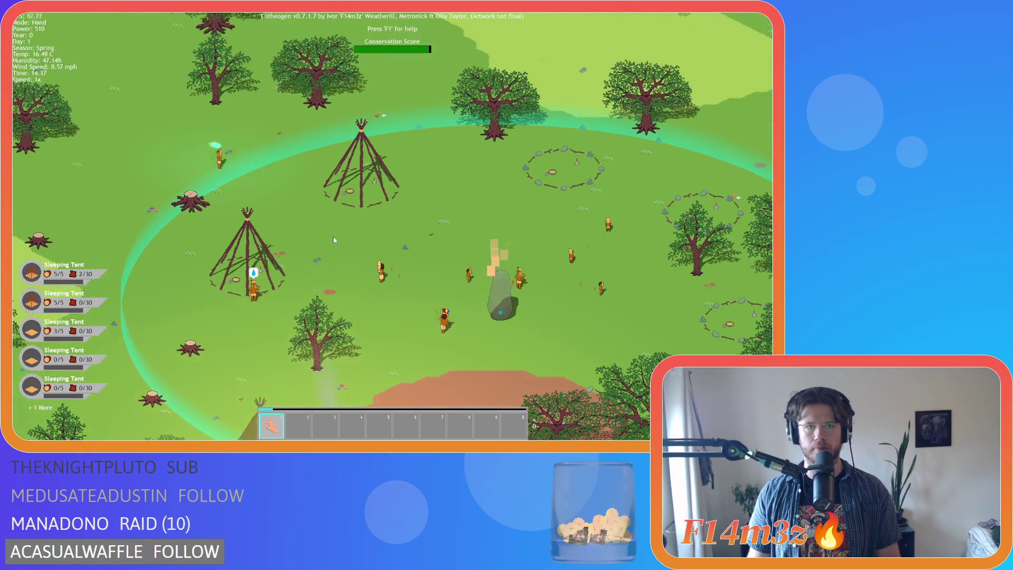
key(s)
key(a)
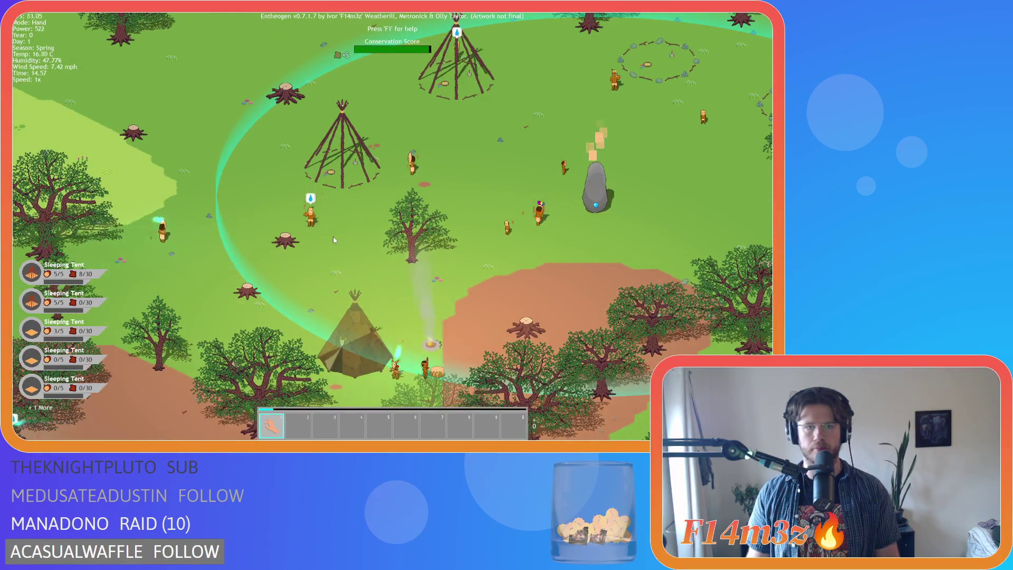
key(s)
key(d)
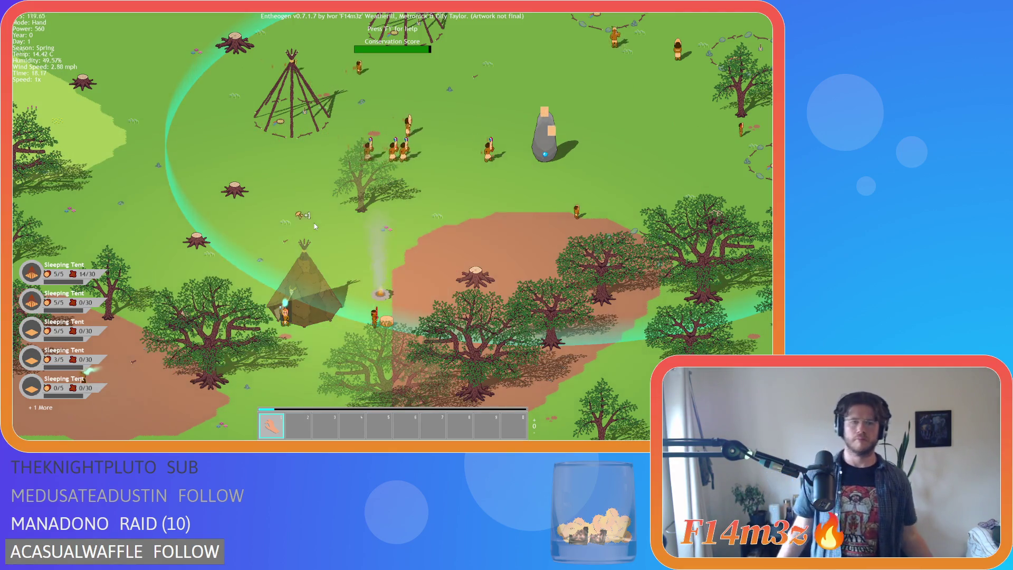
Step: Collect the brown crate's wood and look over the crates south of camp
key(d)
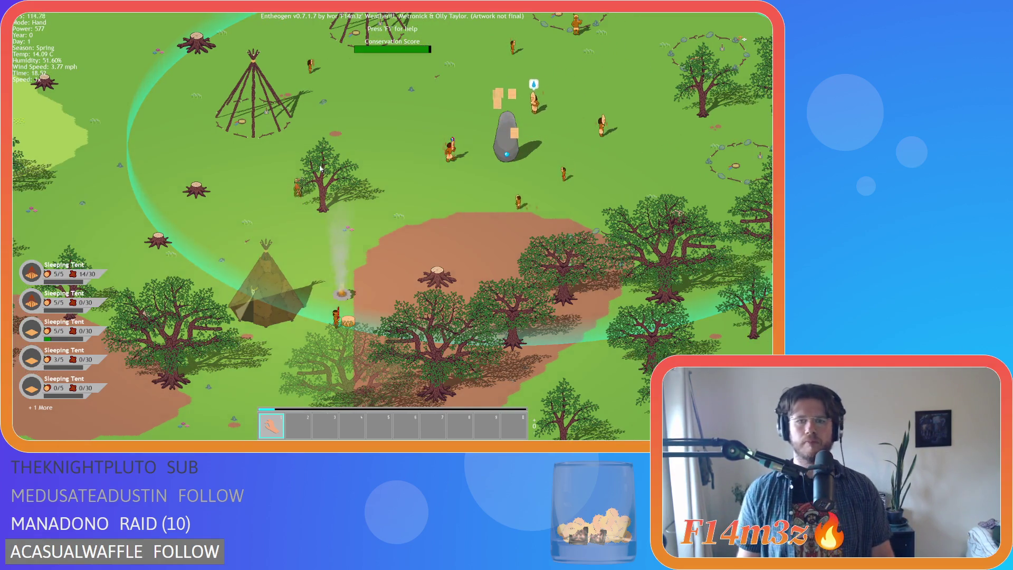
scroll(320, 167, down, 4)
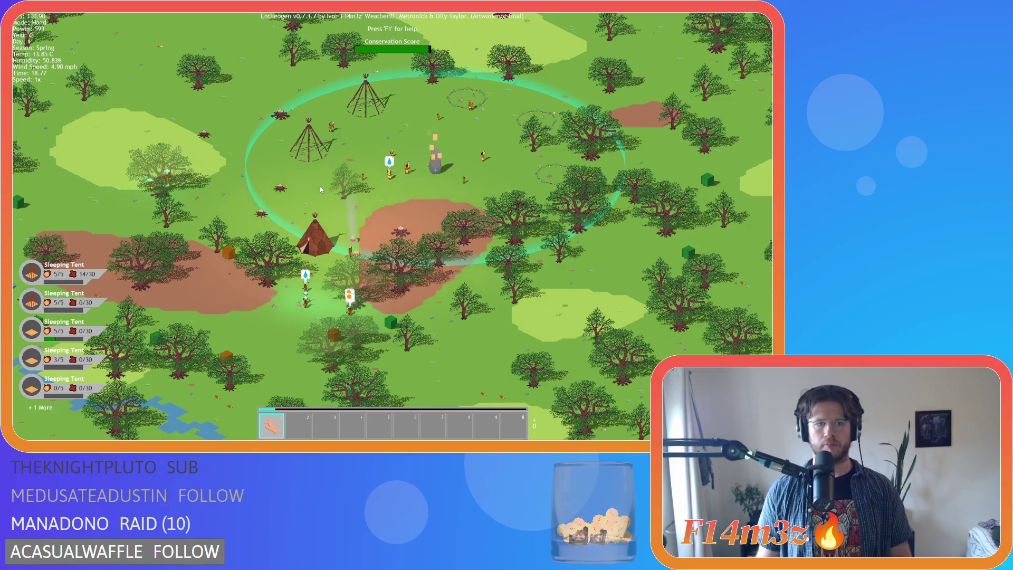
scroll(317, 197, up, 4)
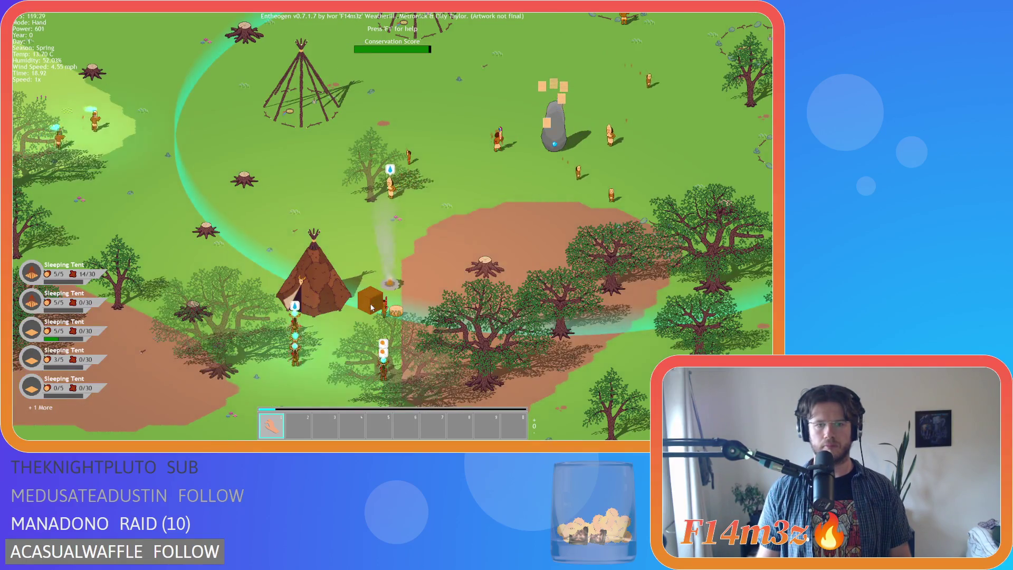
click(371, 307)
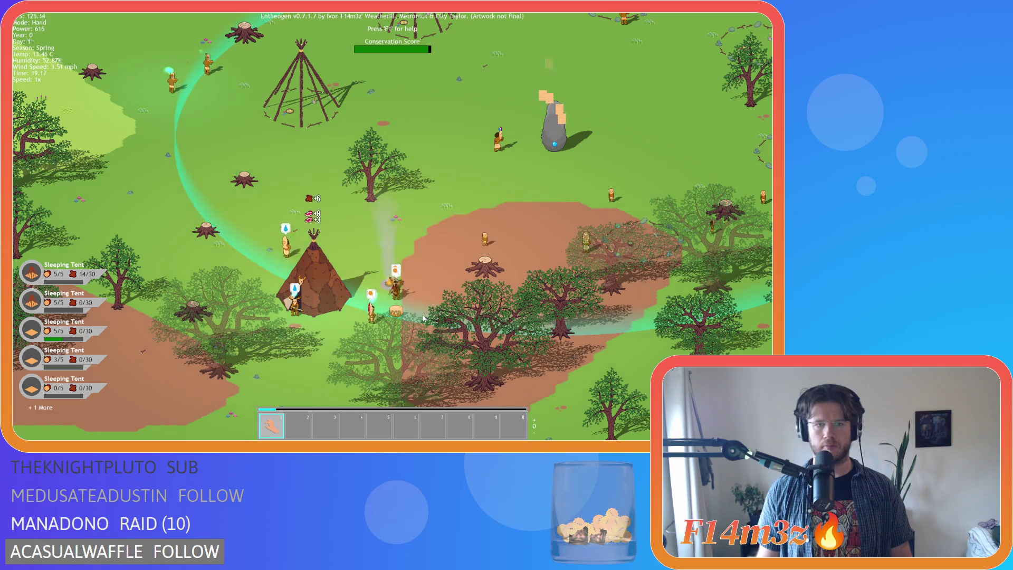
key(s)
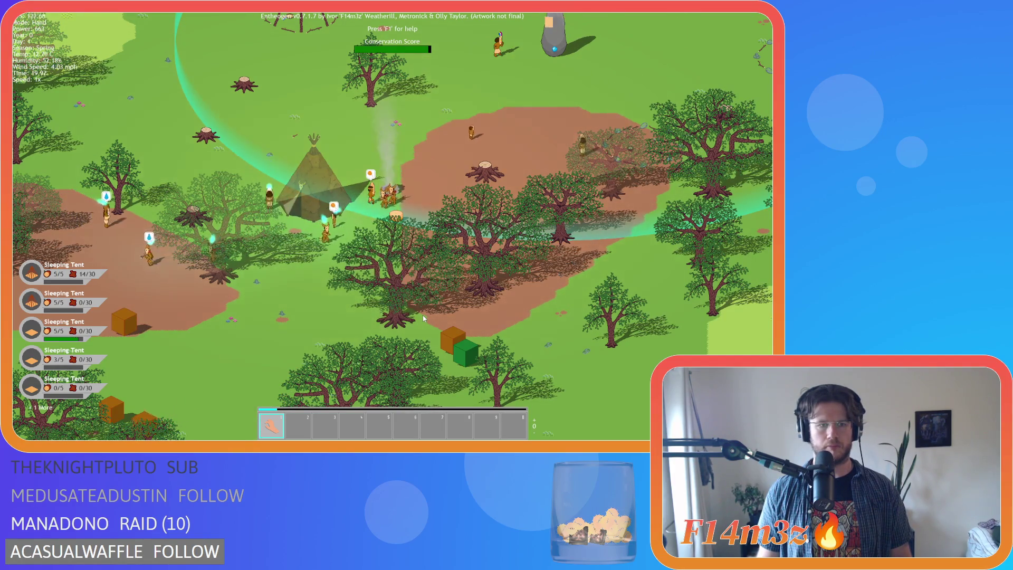
key(a)
key(s)
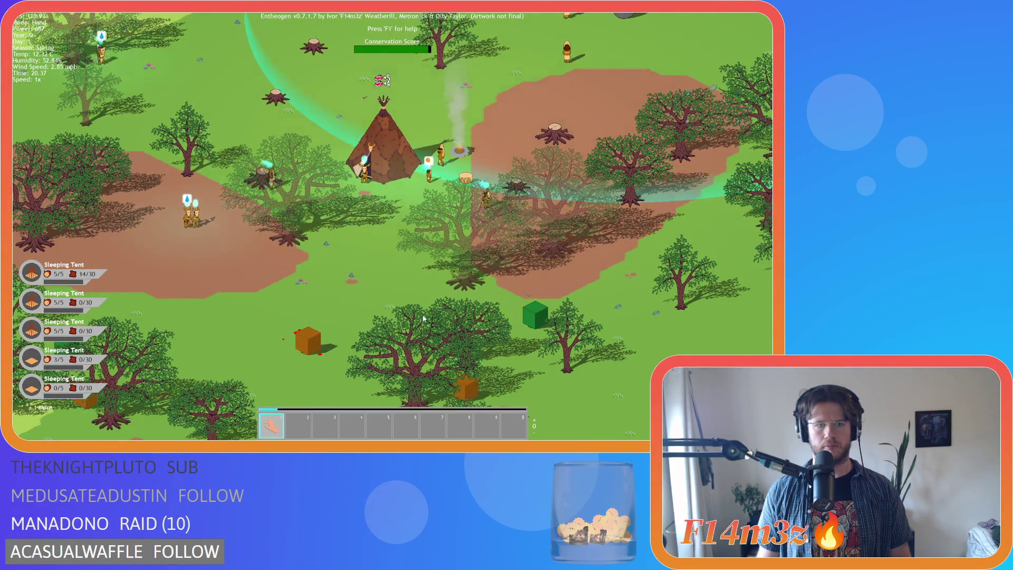
Step: Pan up and right across camp to centre the standing stone and tent frames
key(w)
key(d)
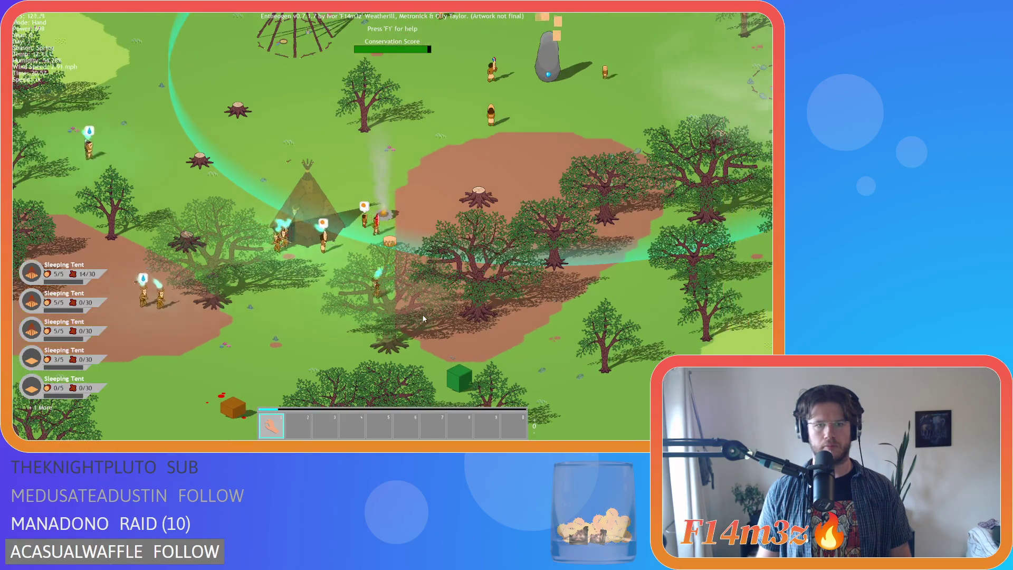
key(w)
key(d)
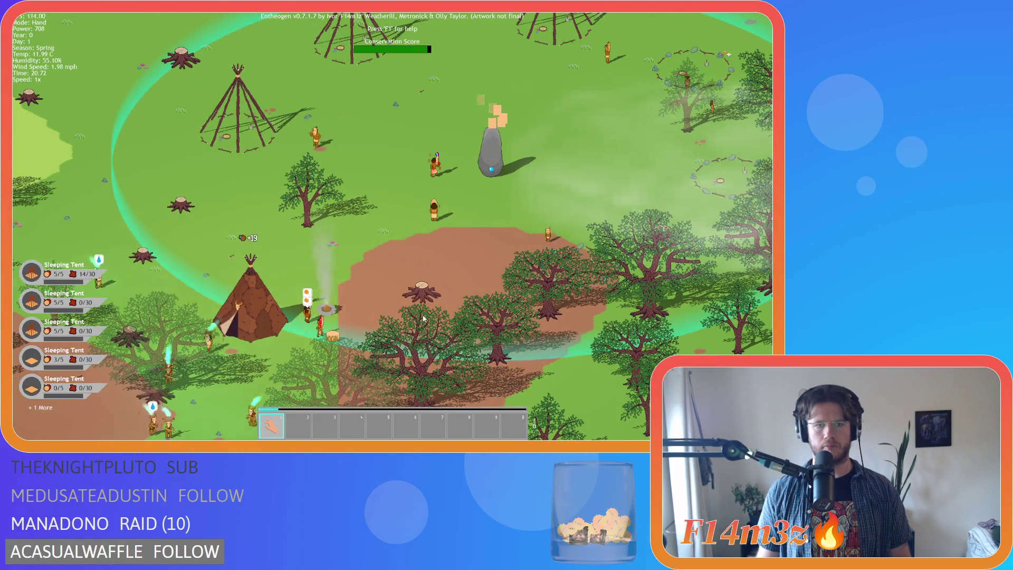
key(s)
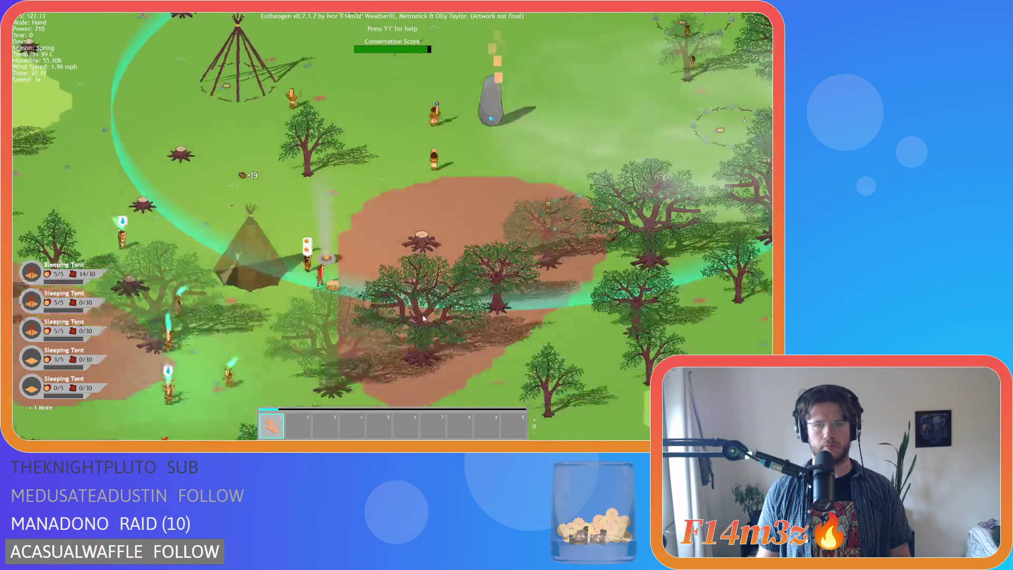
key(w)
key(d)
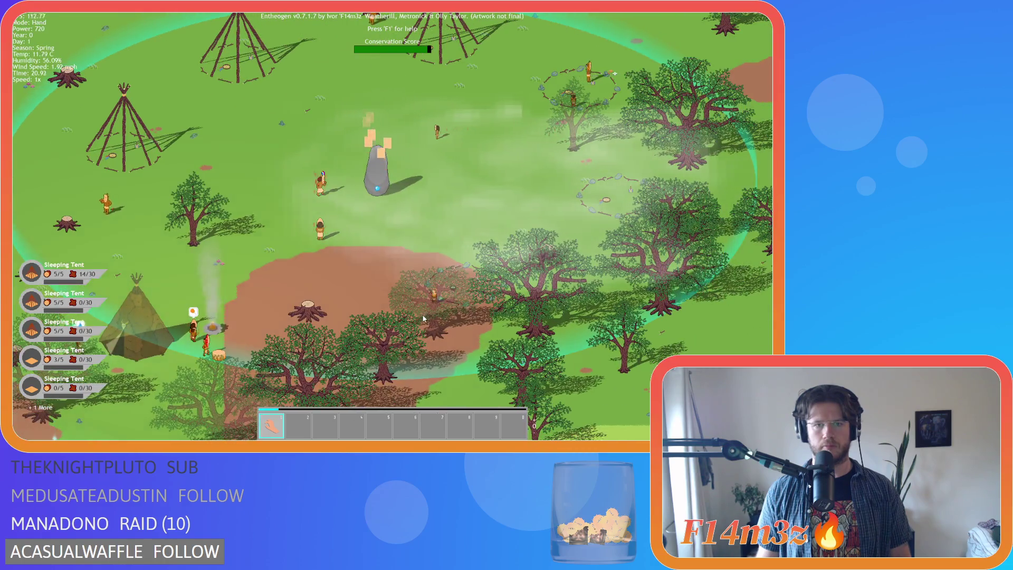
key(w)
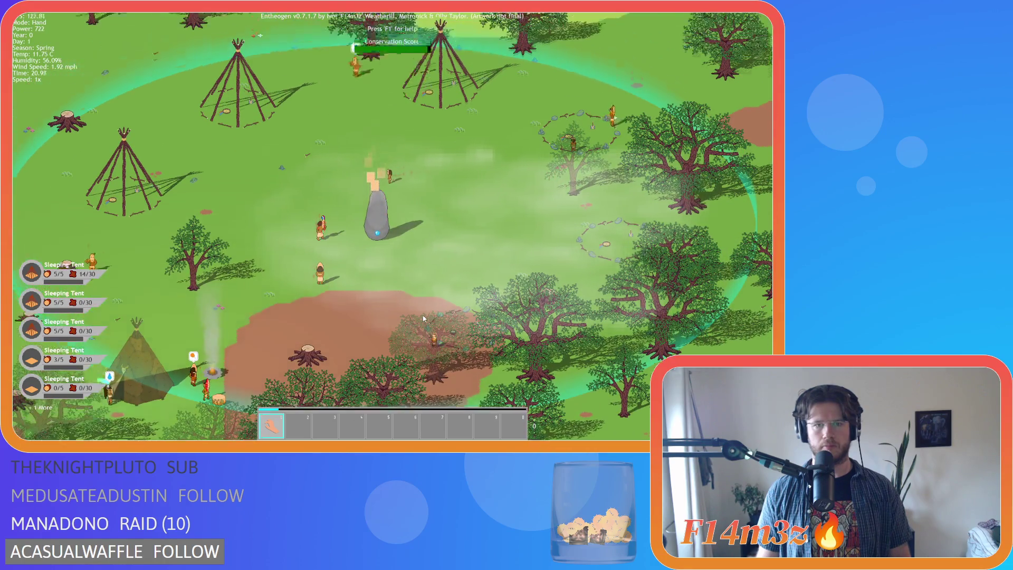
key(a)
key(s)
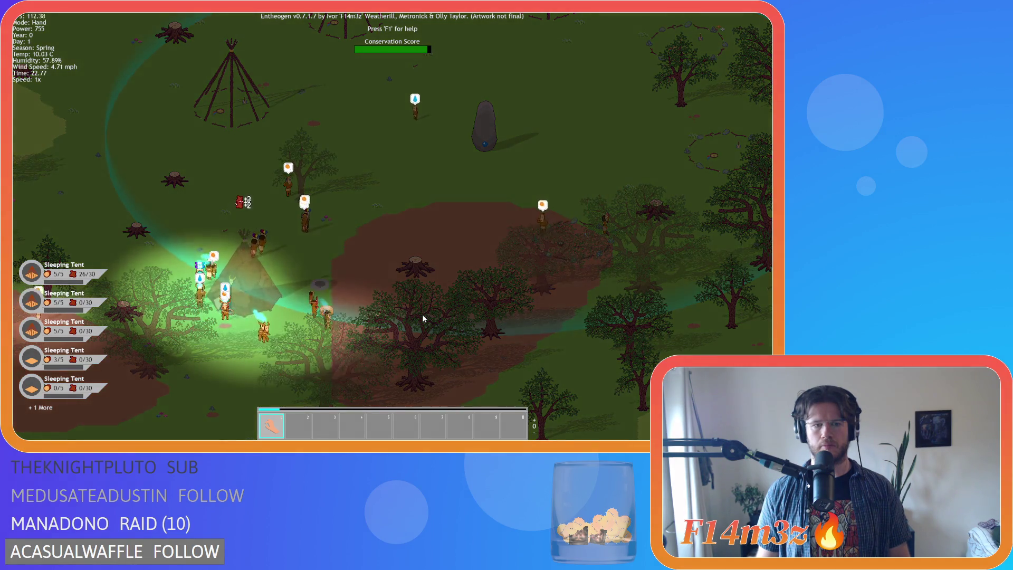
Step: Sweep the view around camp past the covered tent and fire, ending toward the standing stone
key(a)
key(s)
key(d)
key(w)
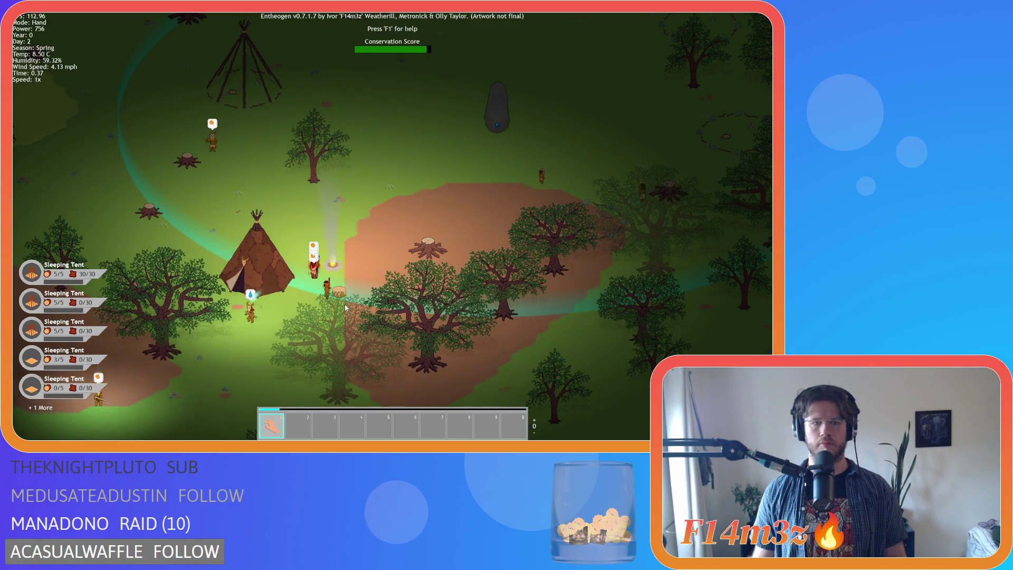
key(w)
key(a)
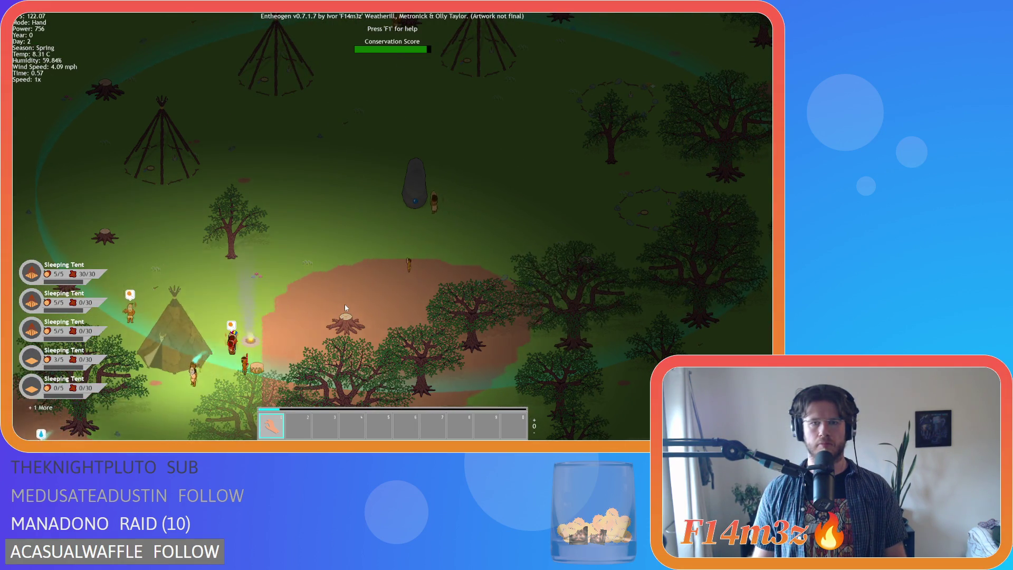
key(s)
key(a)
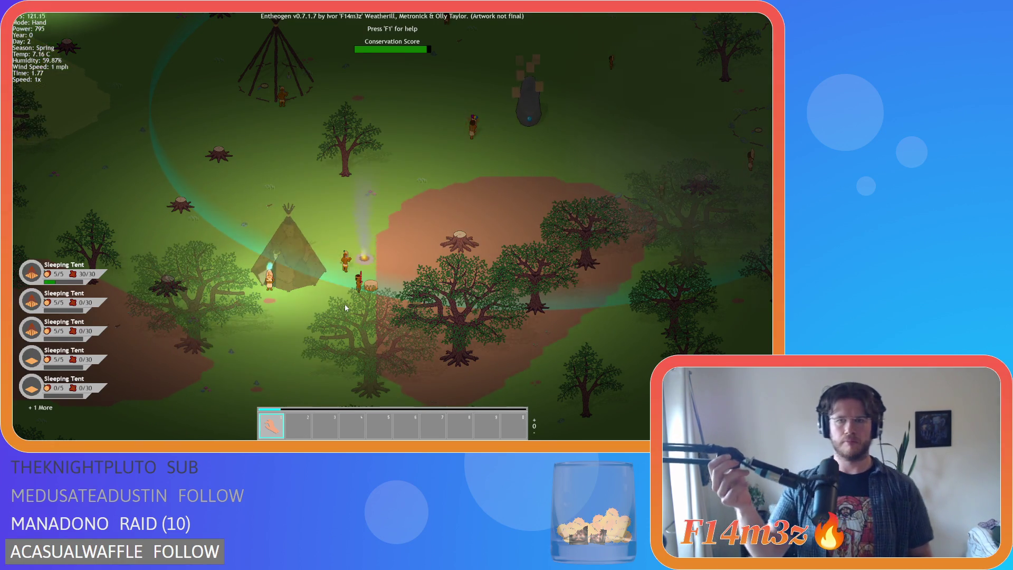
key(w)
key(d)
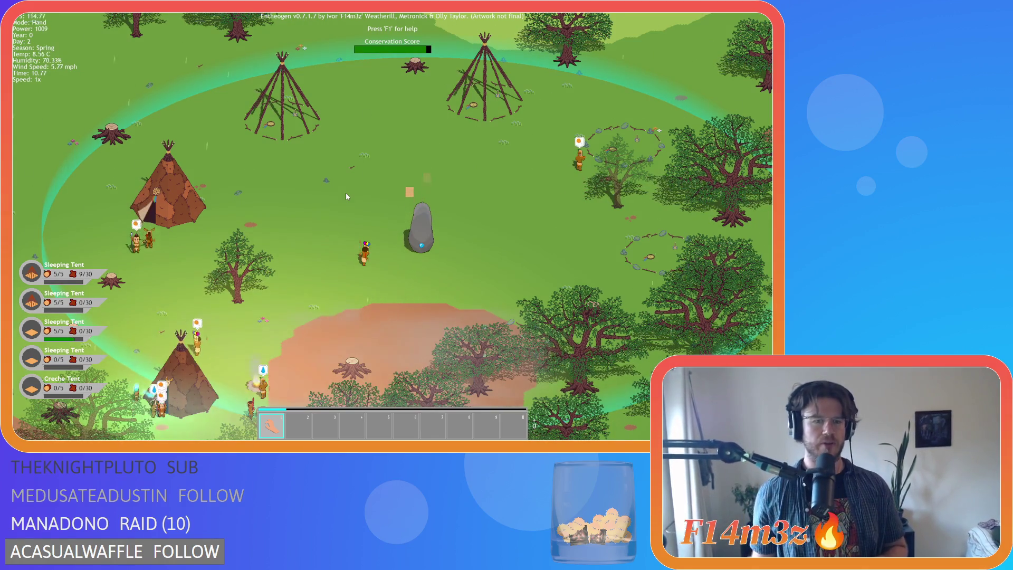
key(a)
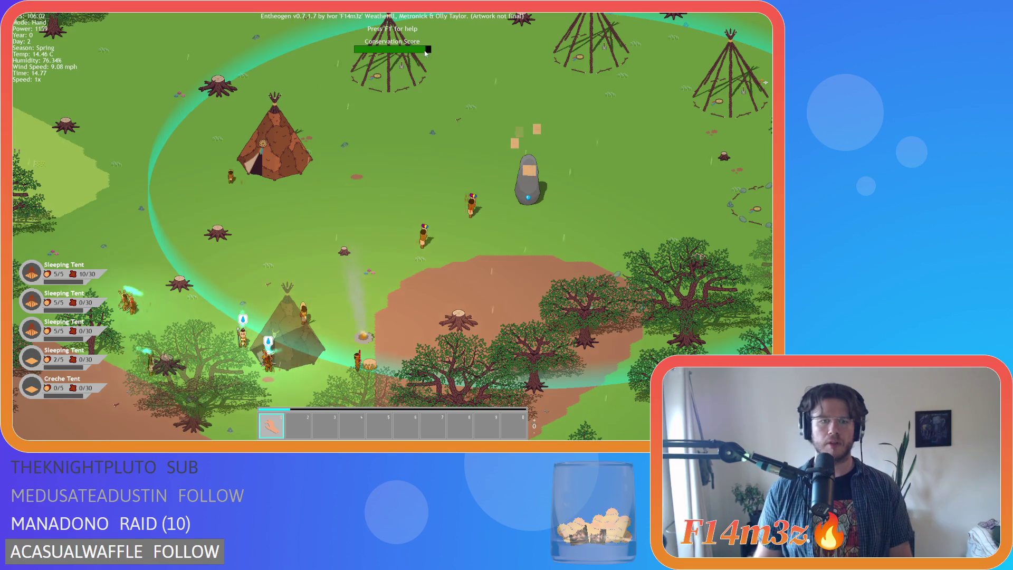
scroll(340, 114, up, 6)
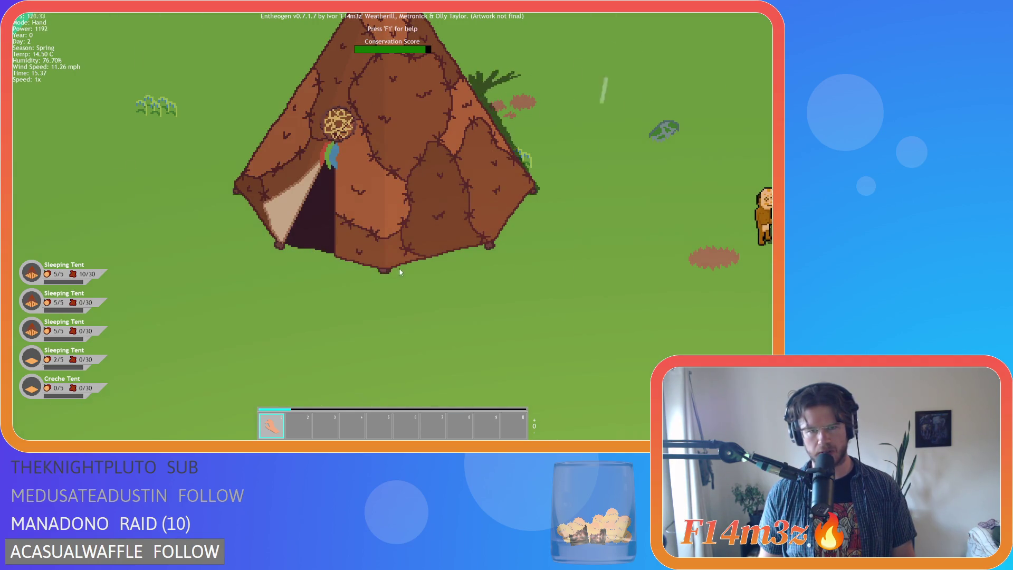
key(d)
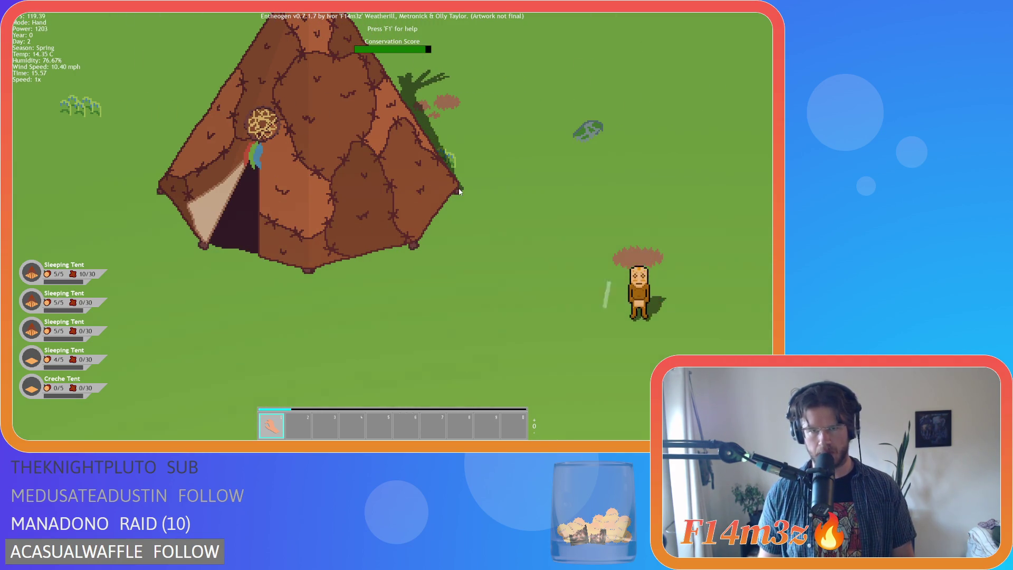
scroll(432, 229, down, 3)
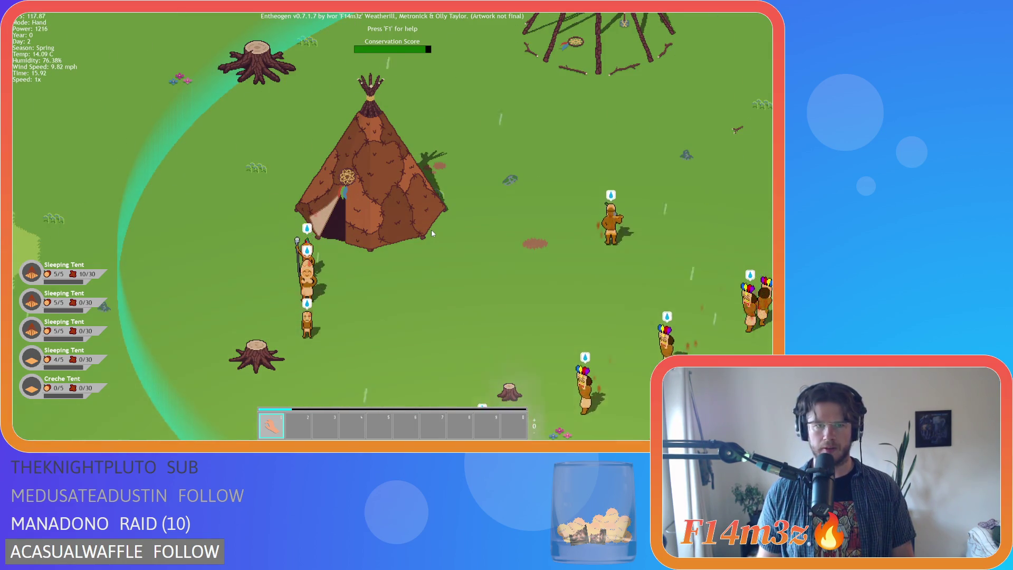
scroll(432, 229, down, 3)
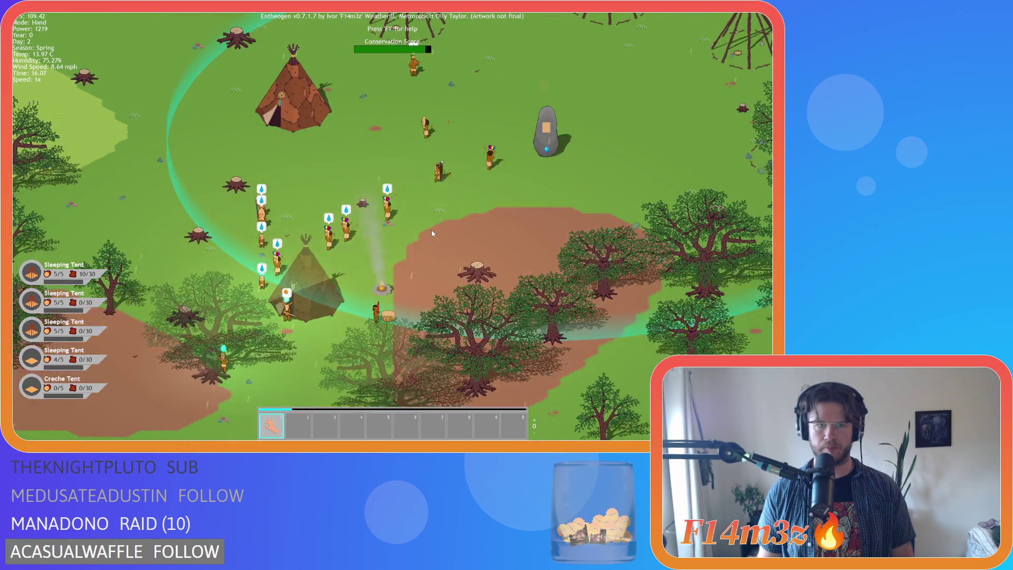
key(w)
key(d)
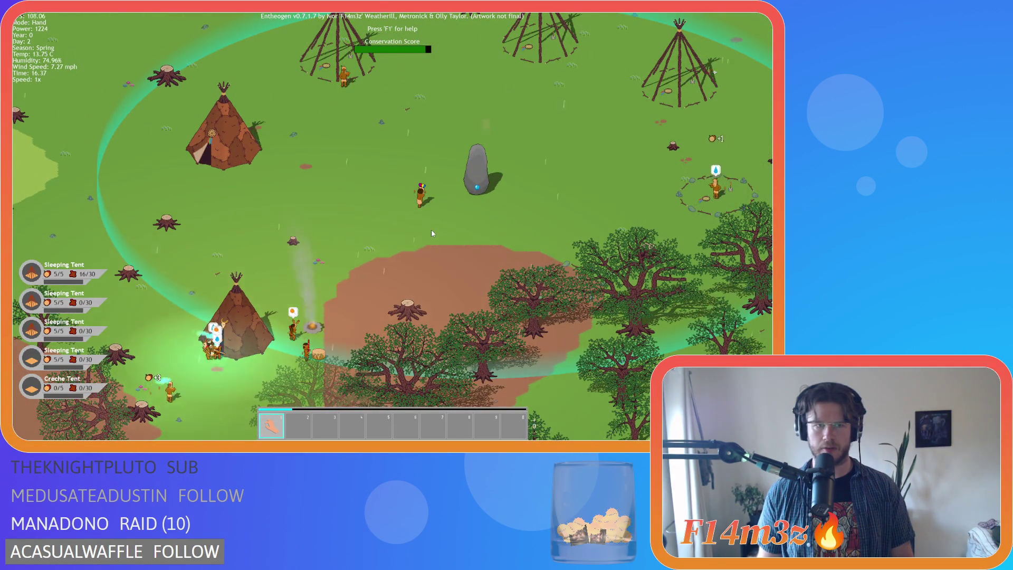
key(a)
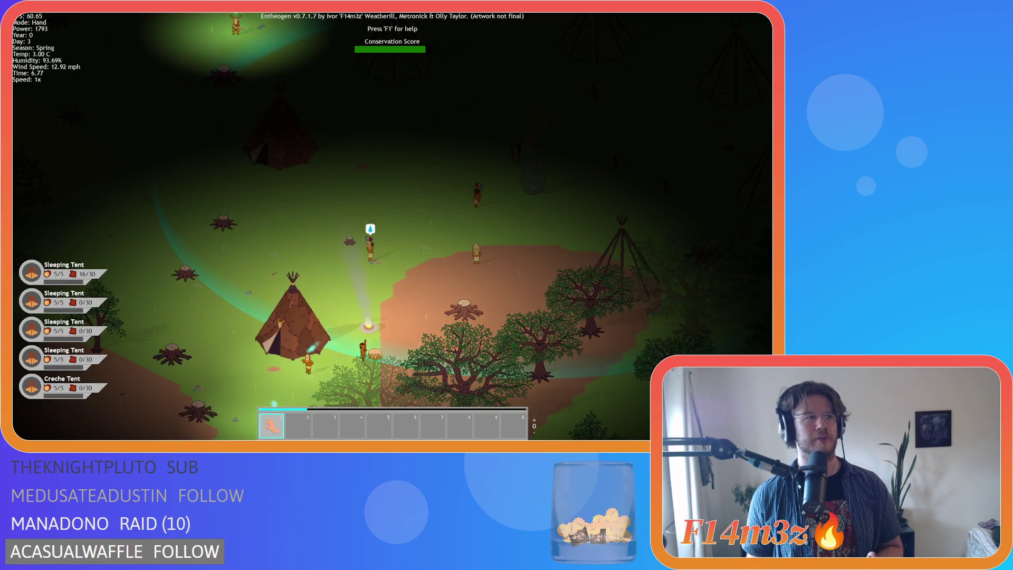
Step: Track the villager by the fire and bring up the Tribe overview of follower roles
click(363, 350)
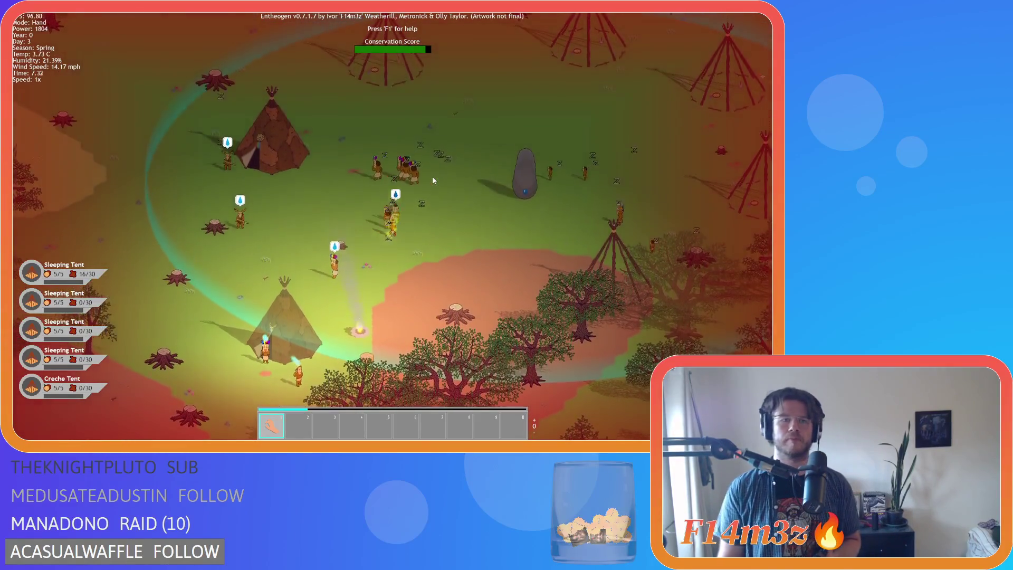
key(t)
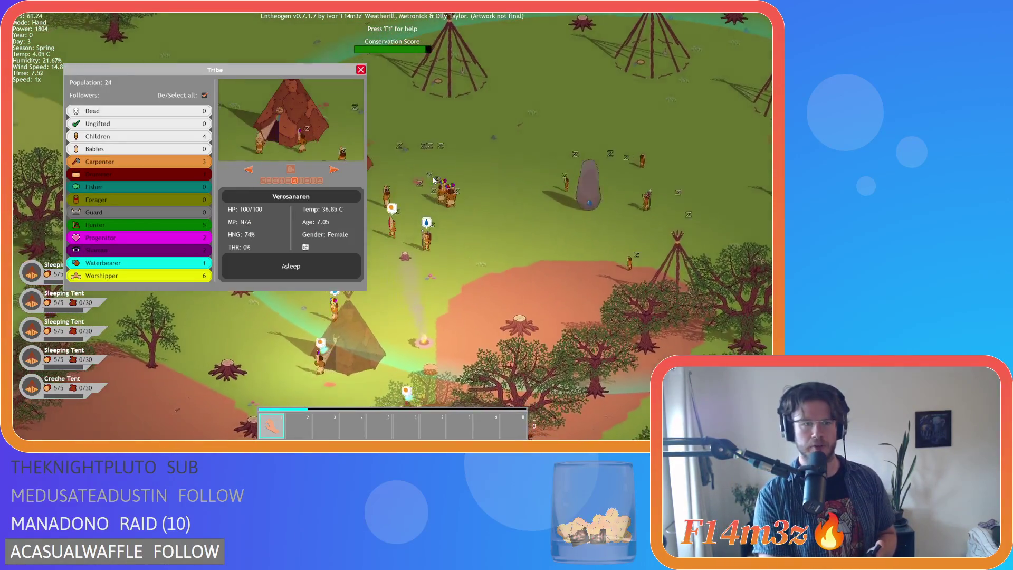
key(Escape)
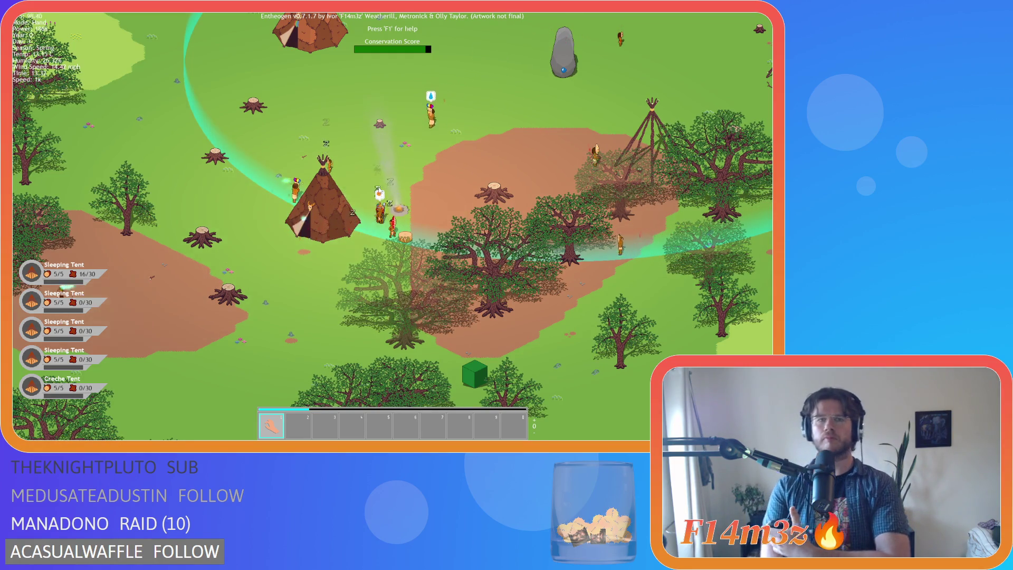
Step: Move a large tree up-left and carry another tree to the camp's left side
mouse_move(490, 94)
mouse_down()
mouse_move(347, 240)
mouse_move(357, 245)
mouse_move(409, 213)
mouse_up()
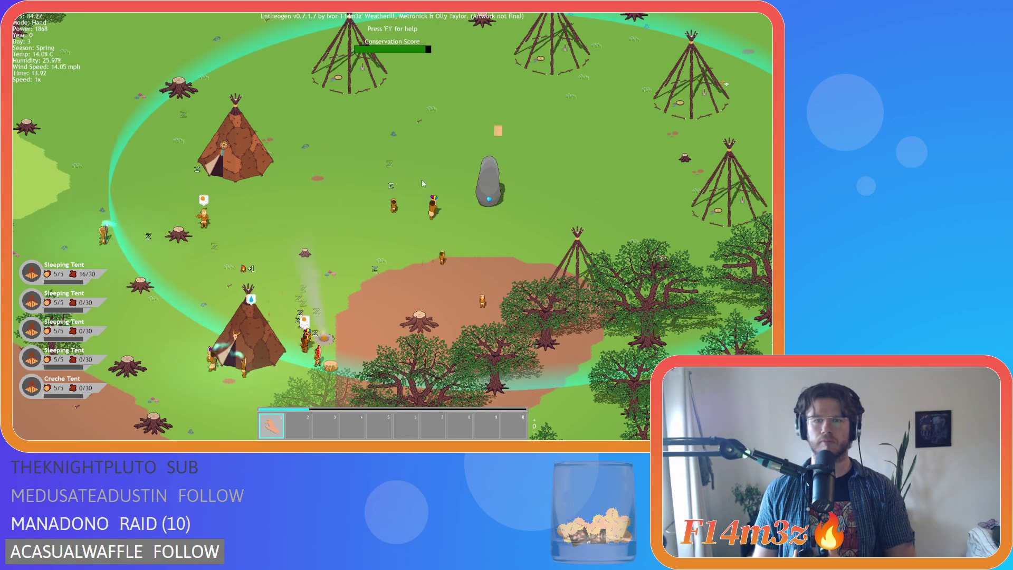
drag(580, 189, 449, 178)
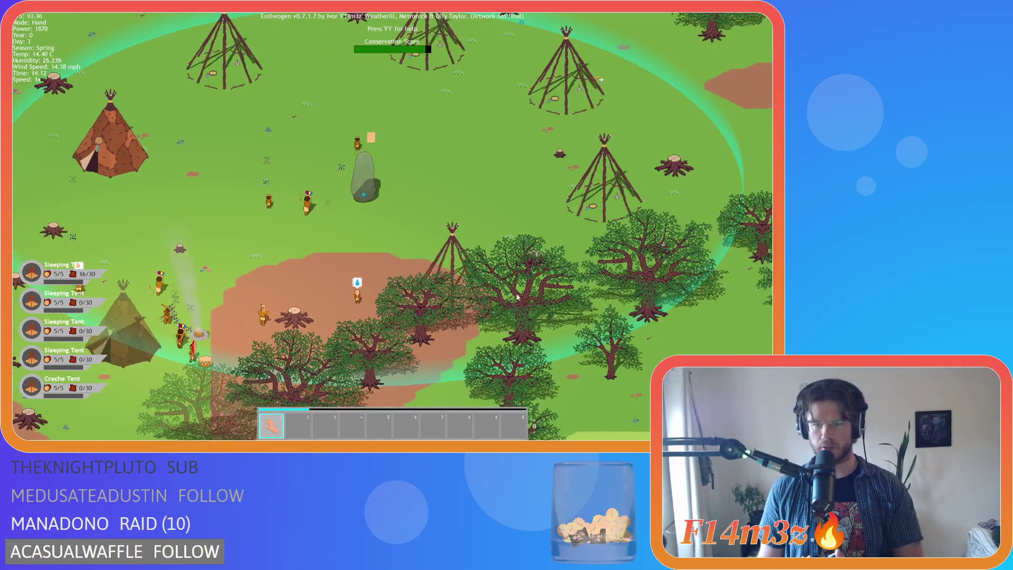
mouse_move(517, 297)
mouse_down()
mouse_move(482, 182)
mouse_move(484, 192)
mouse_move(681, 129)
mouse_move(679, 112)
mouse_up()
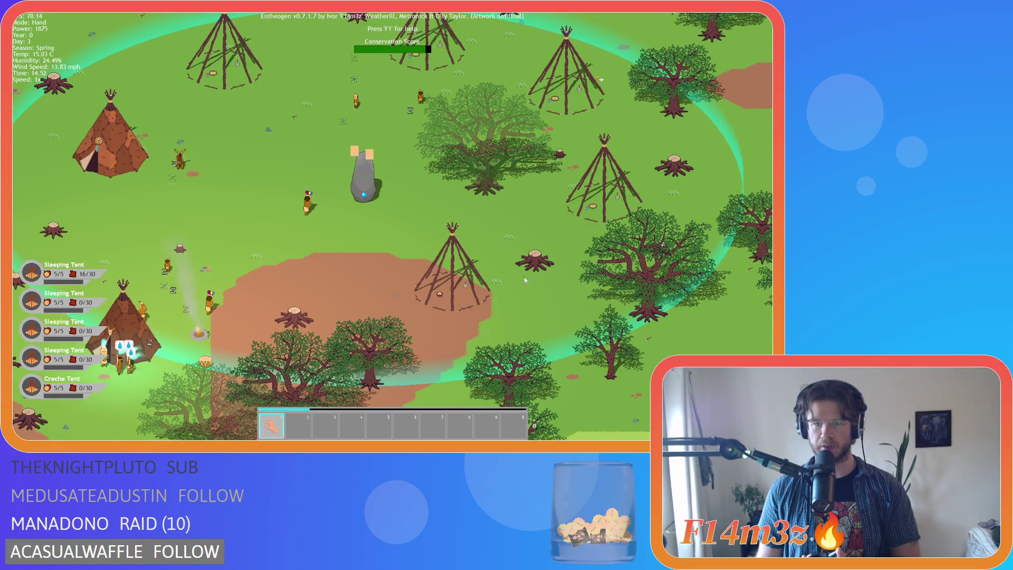
mouse_move(536, 315)
mouse_down()
mouse_move(586, 281)
mouse_move(636, 315)
mouse_move(681, 301)
mouse_move(606, 312)
mouse_up()
mouse_move(723, 299)
mouse_down()
mouse_move(351, 237)
mouse_move(90, 159)
mouse_move(74, 137)
mouse_move(154, 149)
mouse_up()
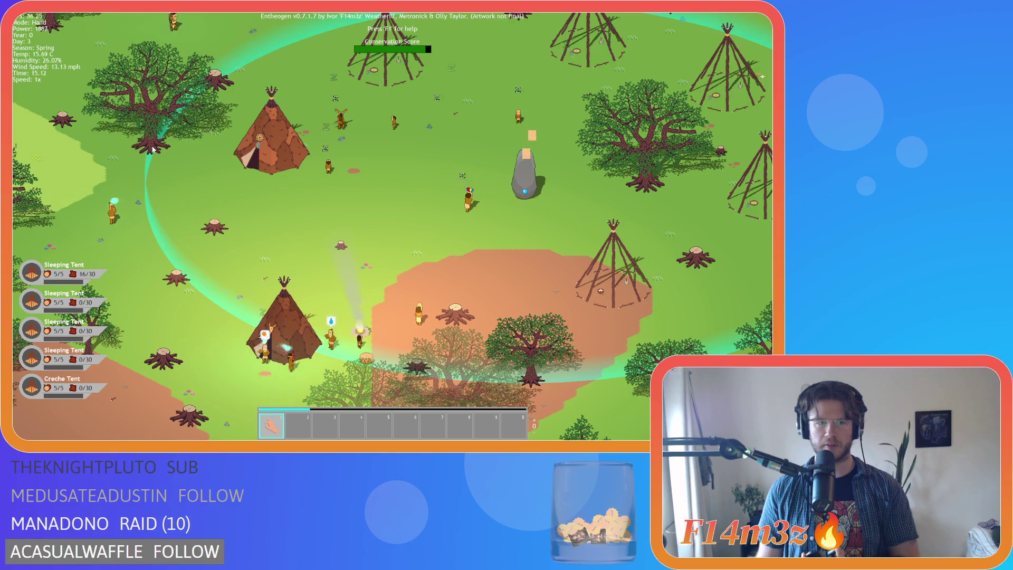
mouse_move(398, 236)
mouse_down()
mouse_move(345, 245)
mouse_move(391, 242)
mouse_move(522, 333)
mouse_up()
Step: Pan around the camp and relocate two tree stumps to new spots
key(d)
key(s)
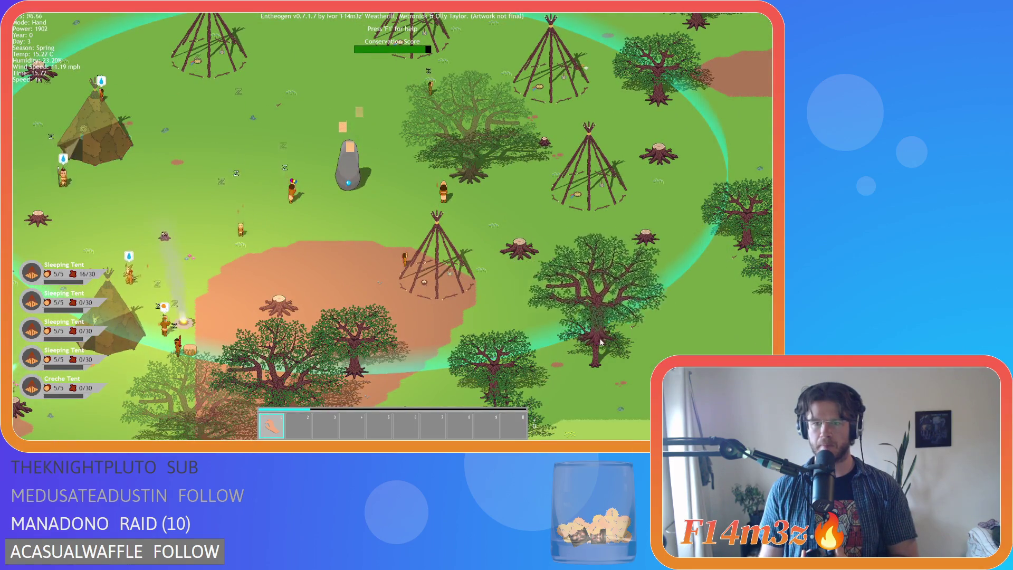
key(a)
key(w)
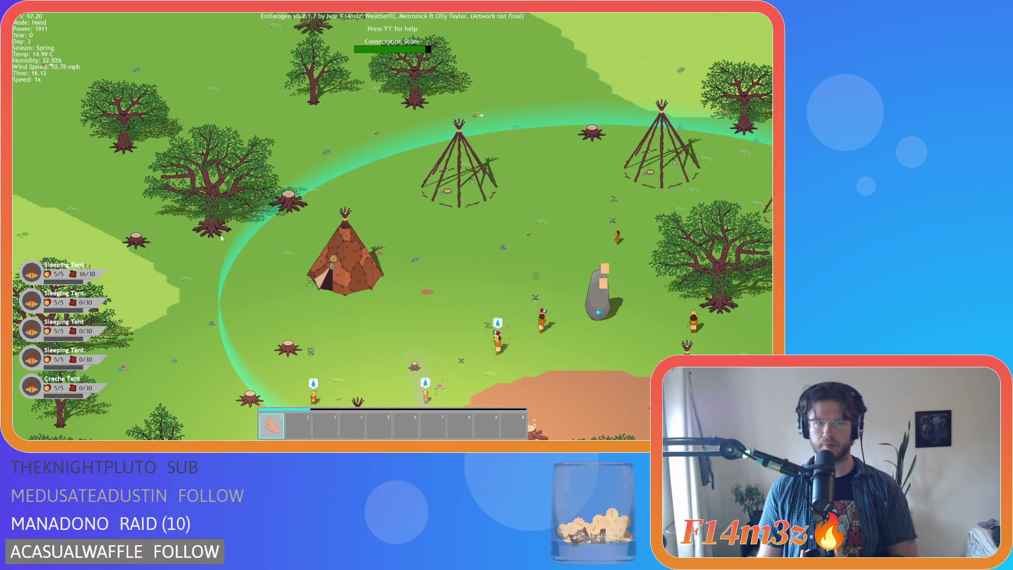
key(s)
key(d)
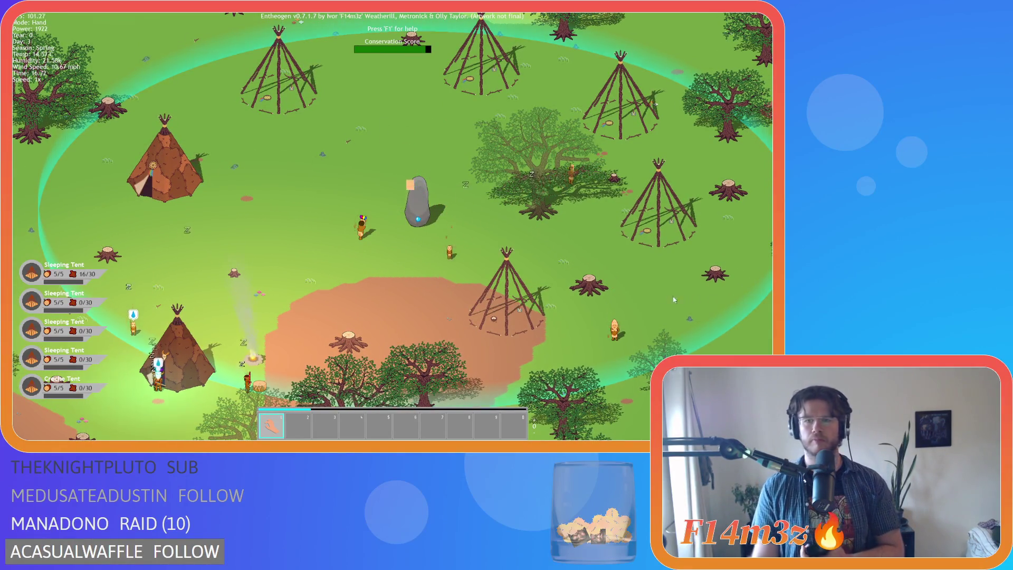
key(s)
key(d)
drag(454, 223, 615, 364)
drag(578, 206, 707, 108)
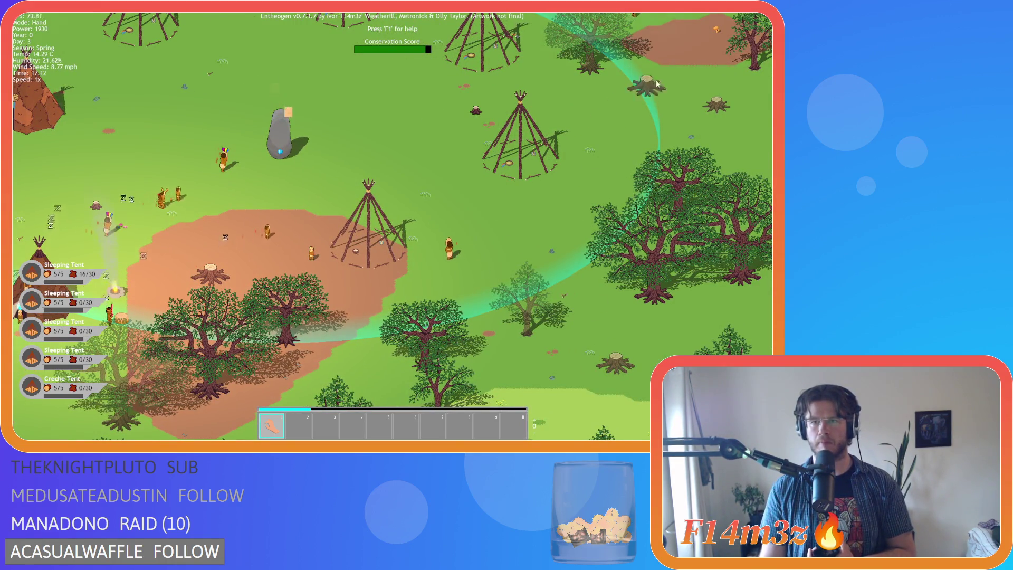
Step: Move a tree stump out to the left, then return to the standing stone and tent frames
key(w)
key(a)
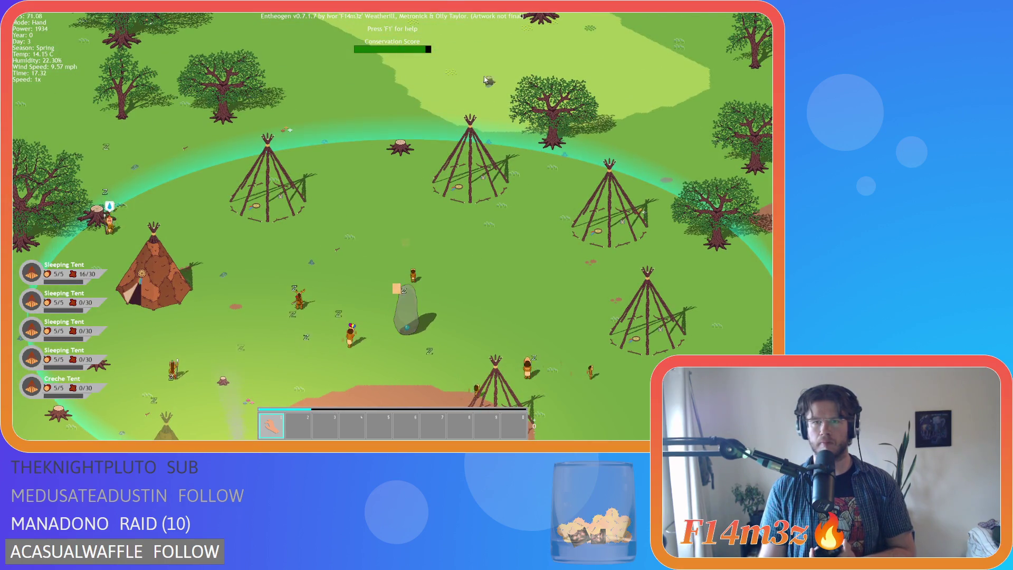
key(a)
key(s)
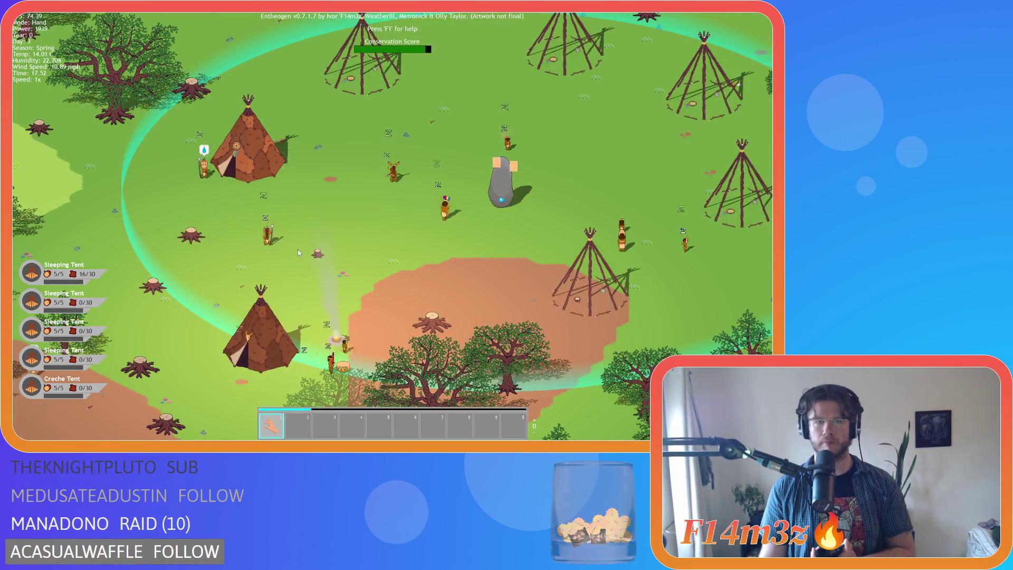
key(a)
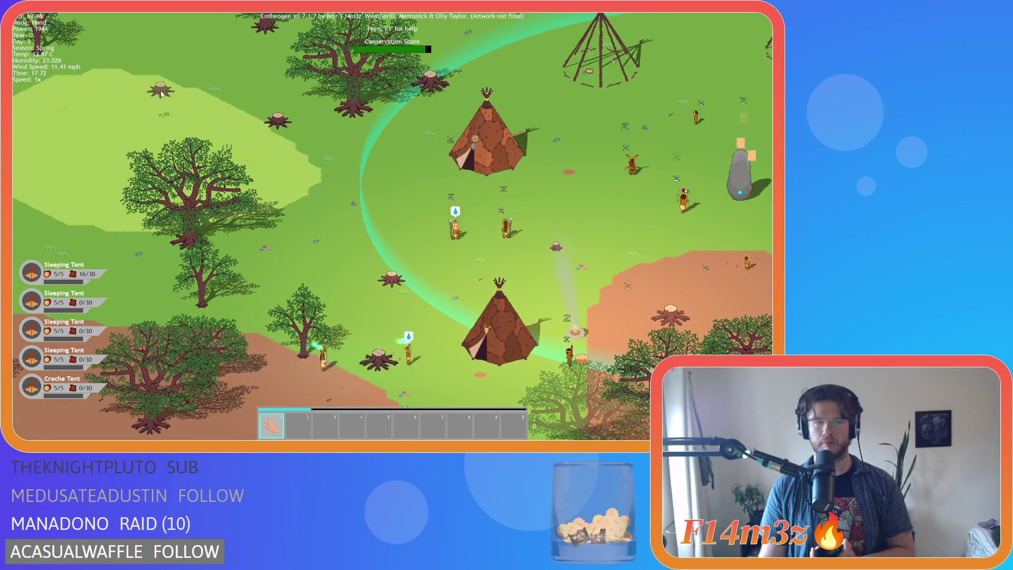
drag(172, 215, 85, 233)
drag(553, 273, 506, 115)
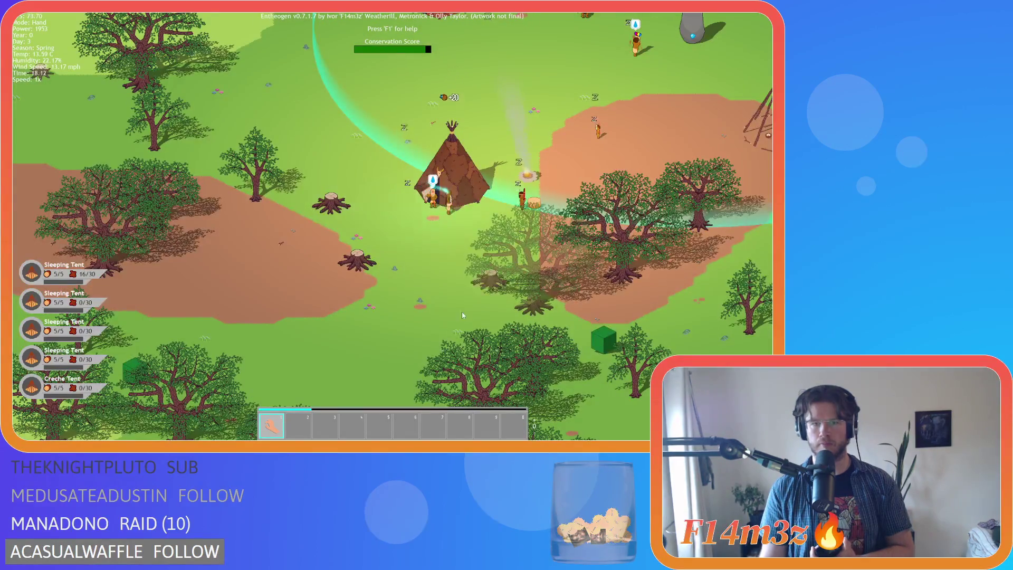
mouse_move(649, 167)
mouse_down()
mouse_move(411, 321)
mouse_move(327, 280)
mouse_move(386, 307)
mouse_up()
key(s)
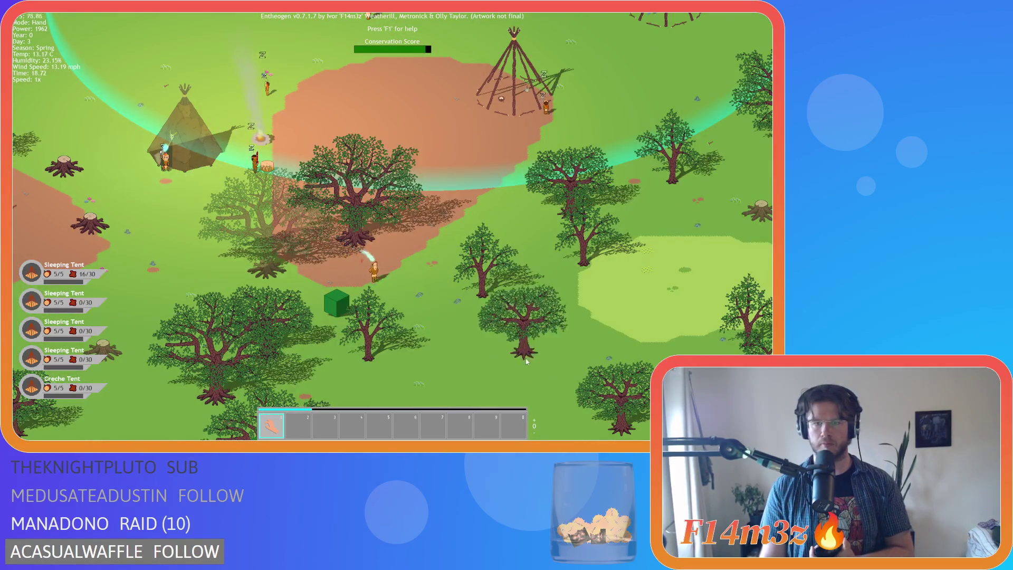
key(w)
mouse_move(459, 266)
mouse_down()
mouse_move(407, 217)
mouse_move(385, 268)
mouse_up()
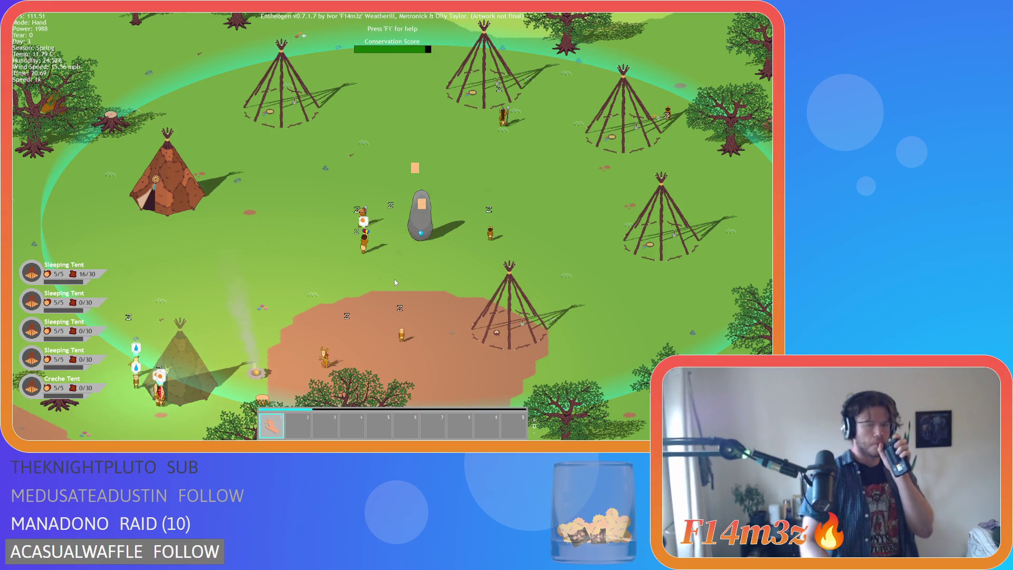
Step: Quicksave twice with F5, then briefly open and close the Tribe overview
key(F5)
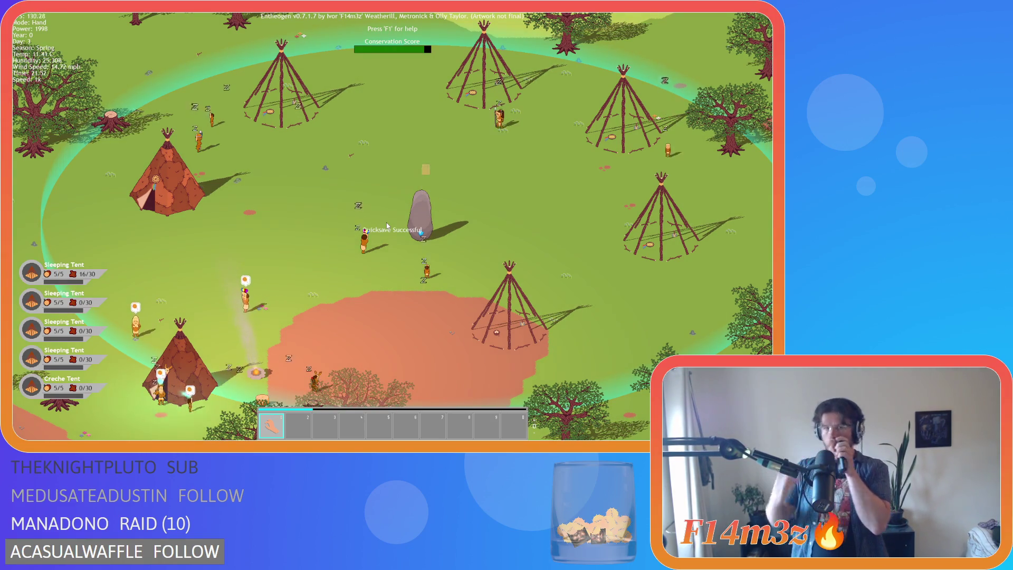
key(F5)
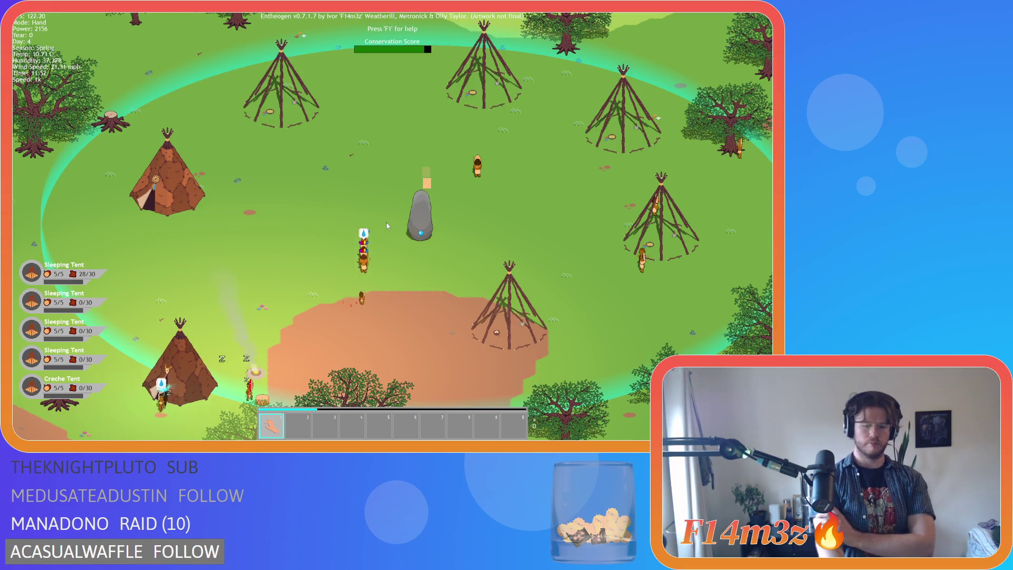
key(t)
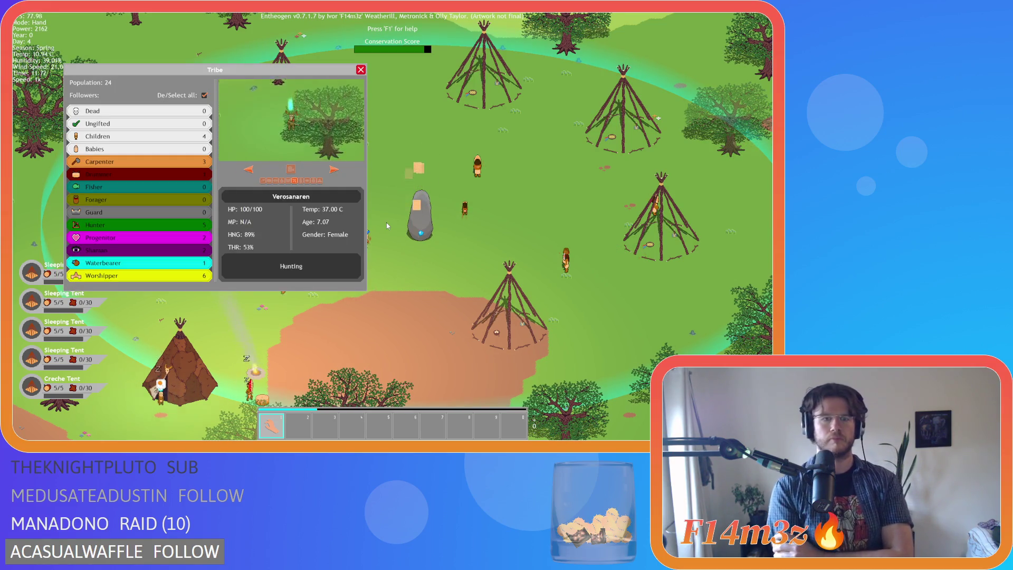
key(t)
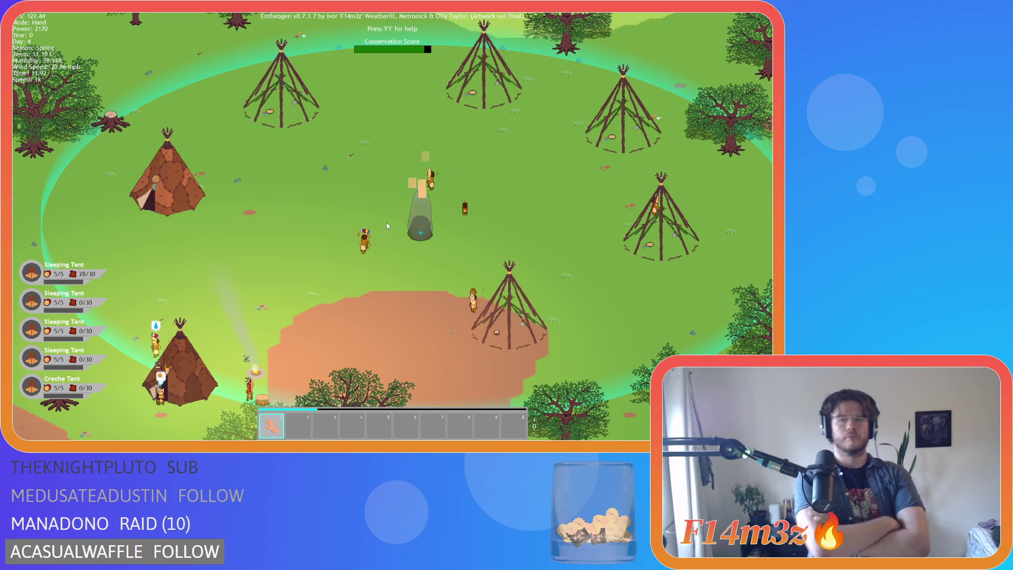